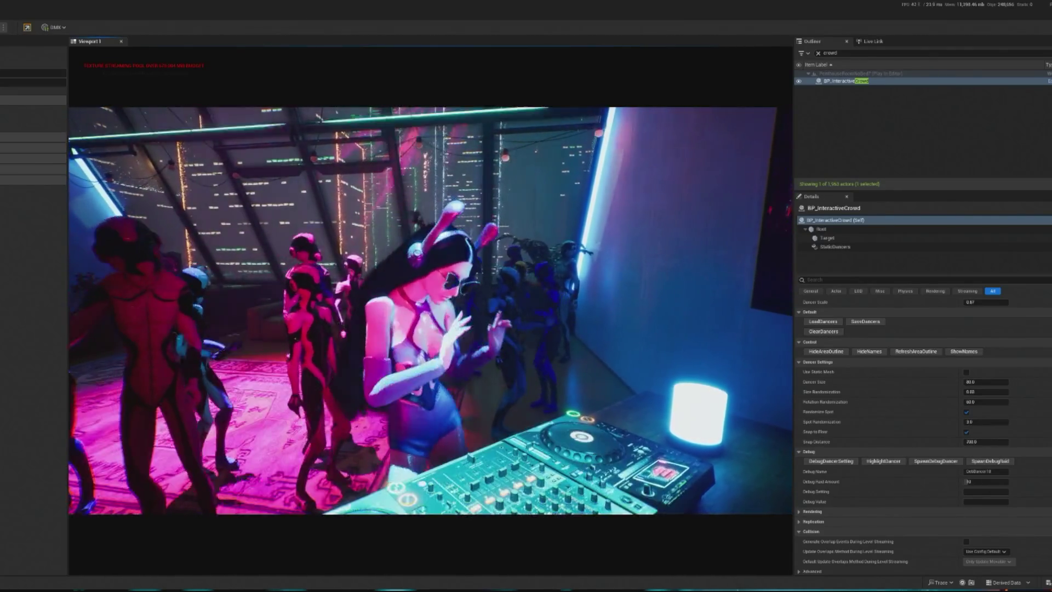
Step: Free the mouse and stop the play-in-editor session with the dancing crowd
key(shift+F1)
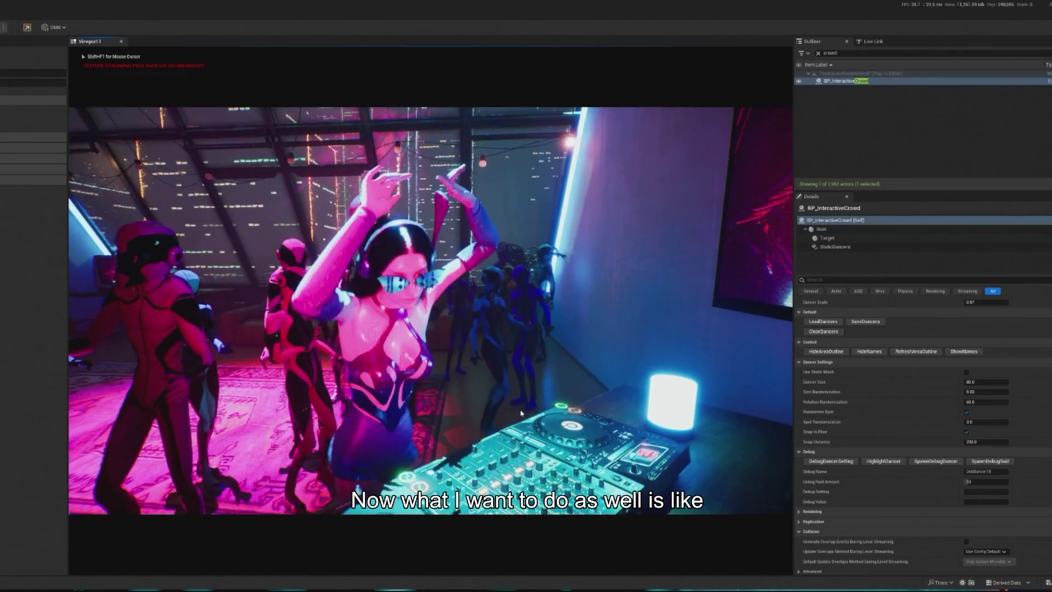
key(Escape)
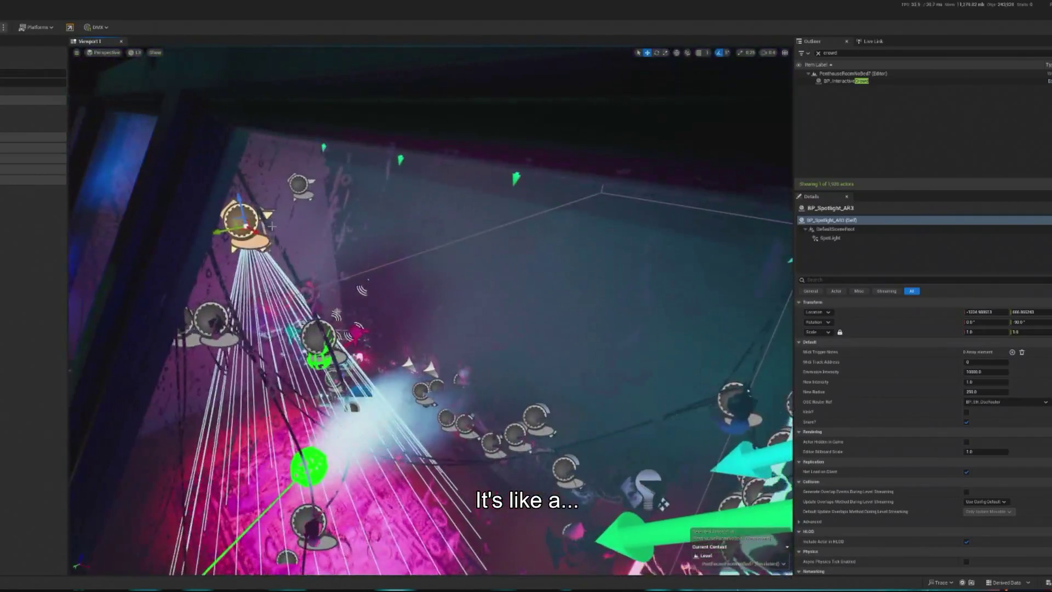
Step: Move the BP_Spotlight_AR3 spotlight to a new spot, then play the level in the editor
mouse_move(272, 226)
mouse_down()
mouse_move(383, 295)
mouse_move(507, 242)
mouse_move(494, 243)
mouse_up()
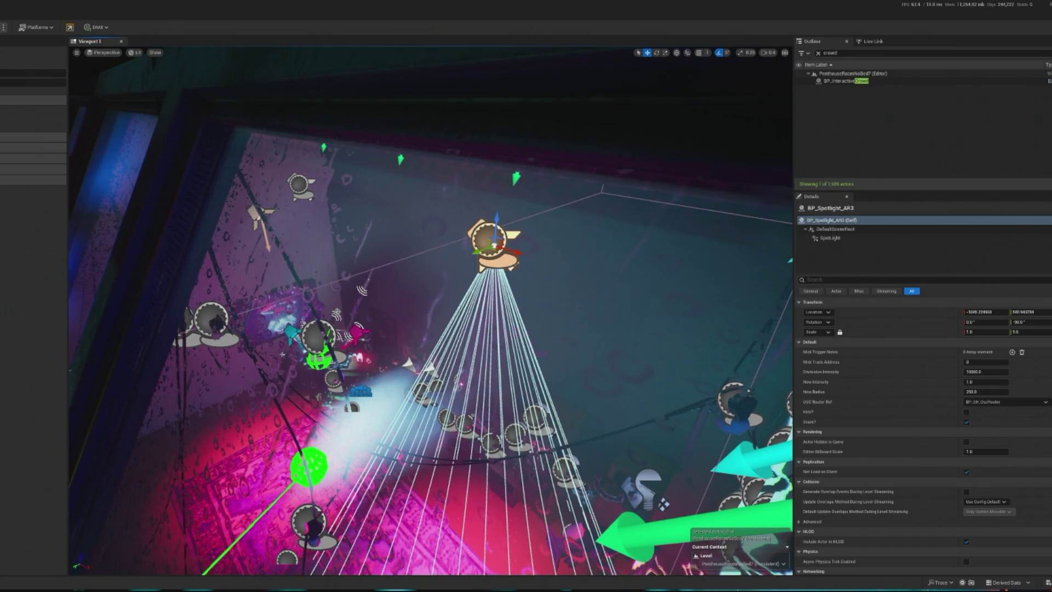
key(alt+p)
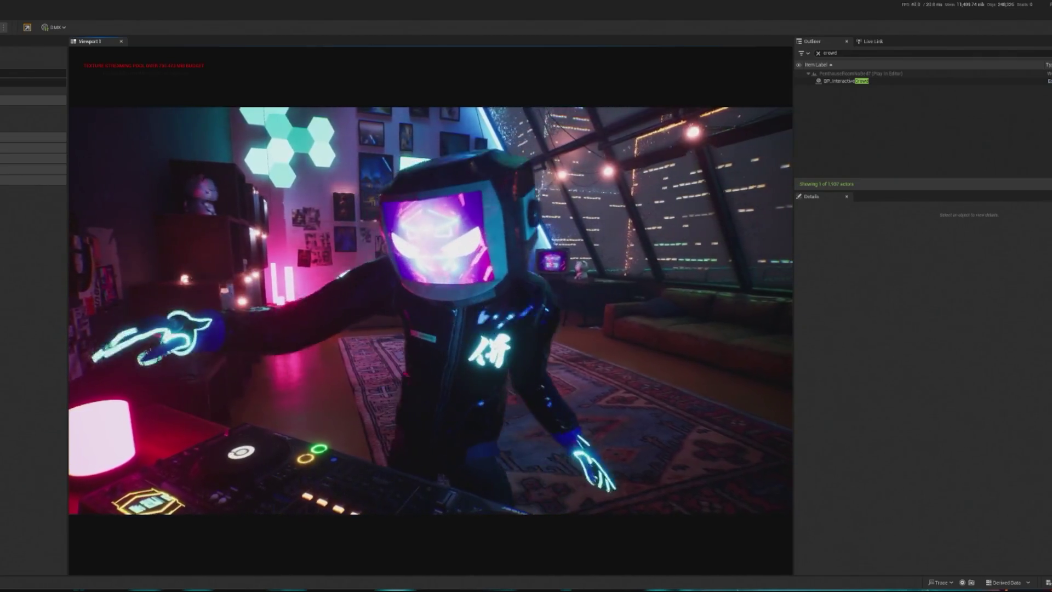
key(shift+F1)
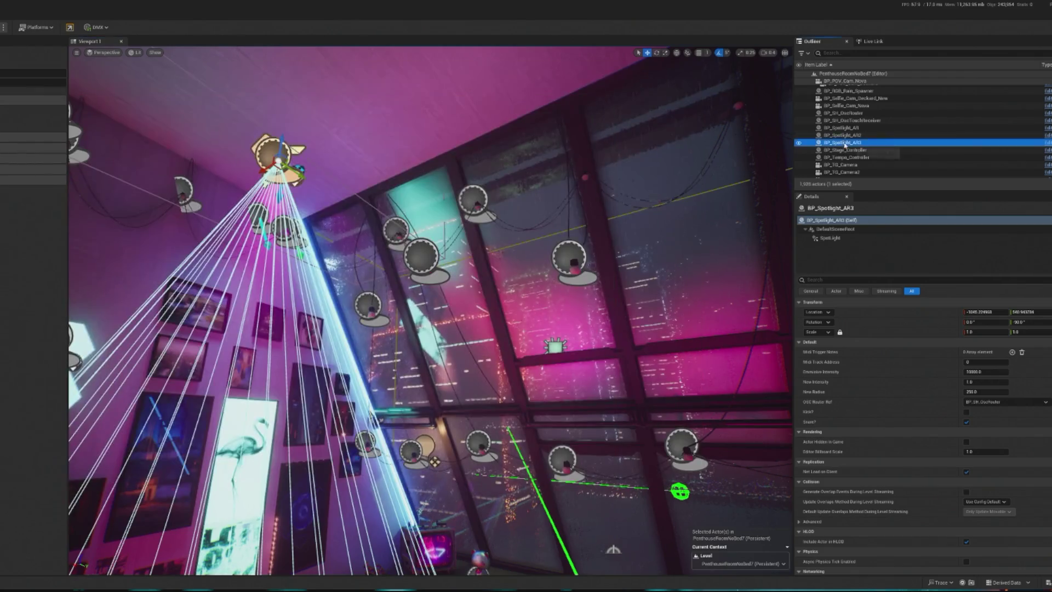
Step: Browse to BP_Spotlight_AR3's asset, name the new blueprint BP_Spotlight_AR_Controller, and open it
right_click(846, 143)
click(865, 168)
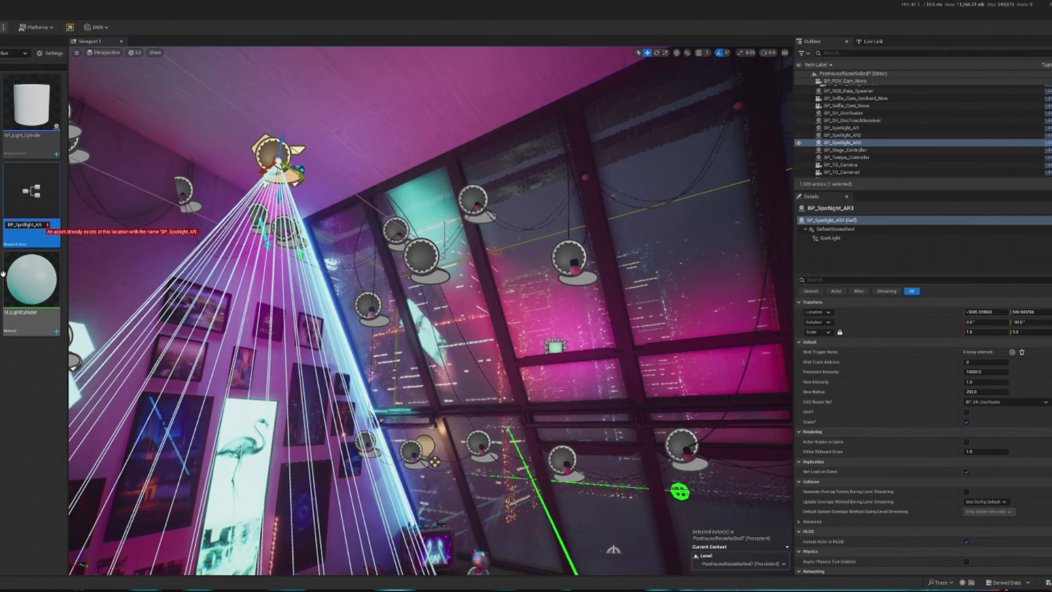
text(ntroller)
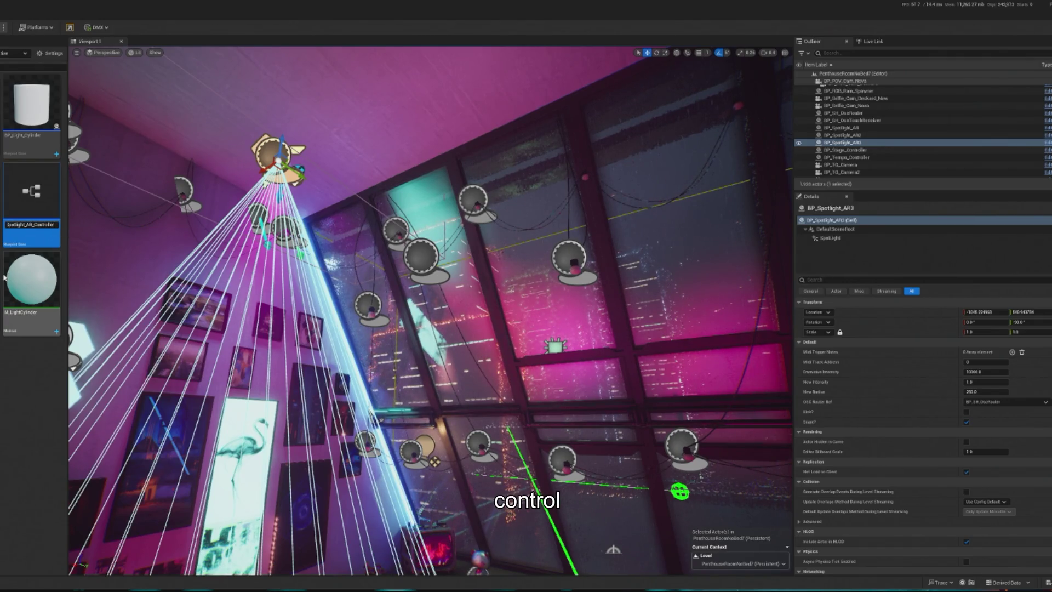
key(Return)
double_click(35, 206)
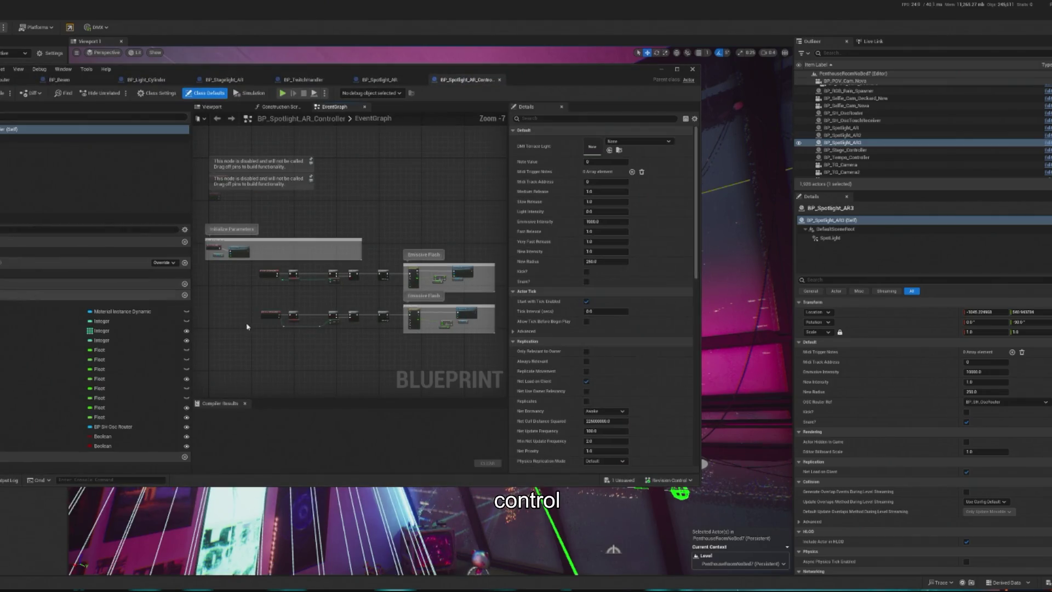
scroll(270, 249, up, 3)
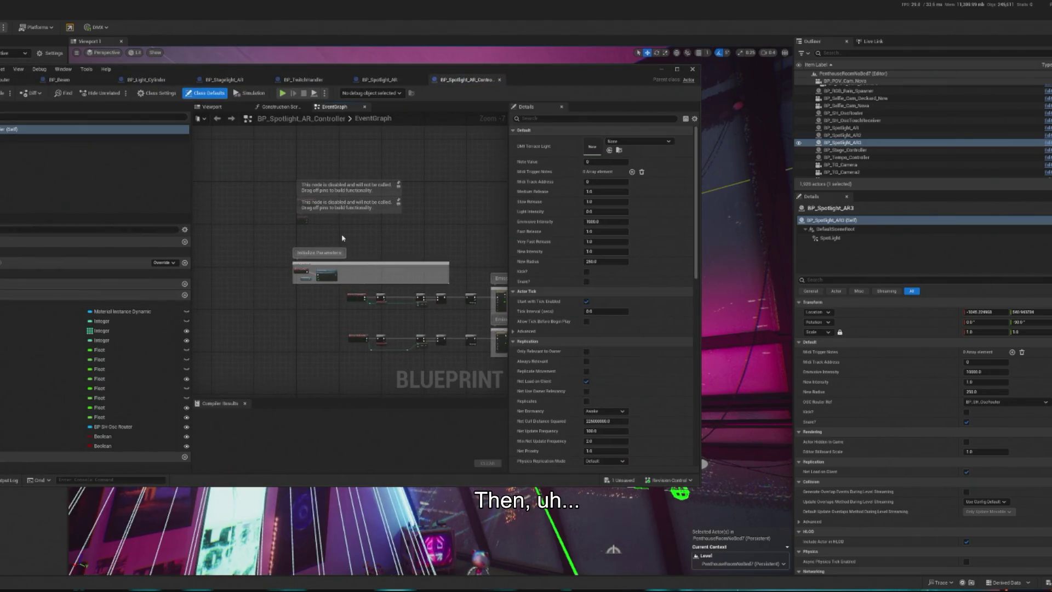
Step: In the Construction Script, add a Get All Actors Of Class node, then delete it
click(280, 106)
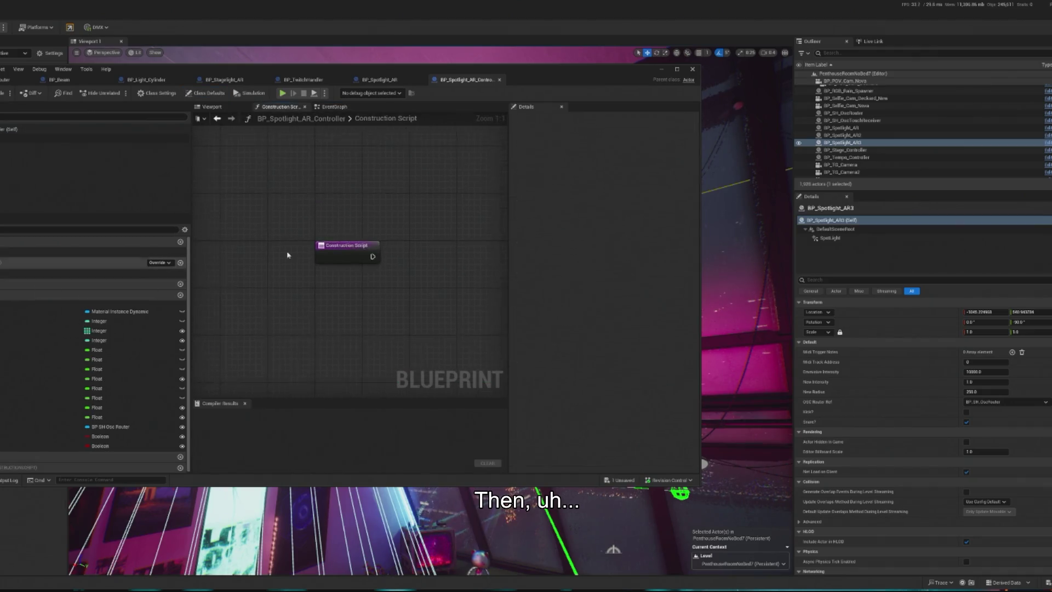
mouse_move(329, 245)
mouse_down()
mouse_move(264, 256)
mouse_move(344, 269)
mouse_up()
text(get all a)
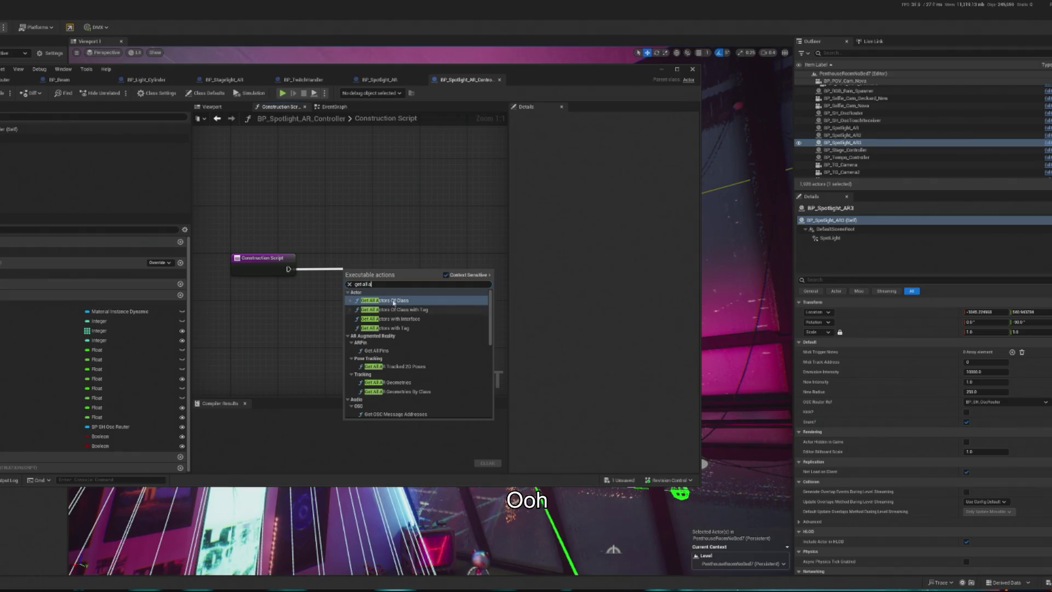
click(393, 302)
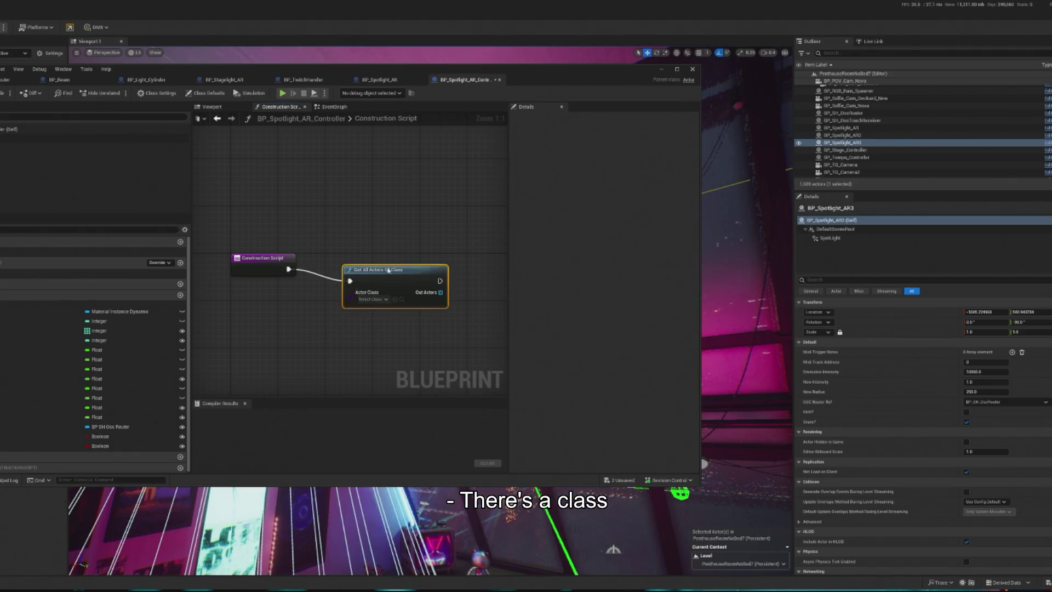
drag(388, 270, 364, 257)
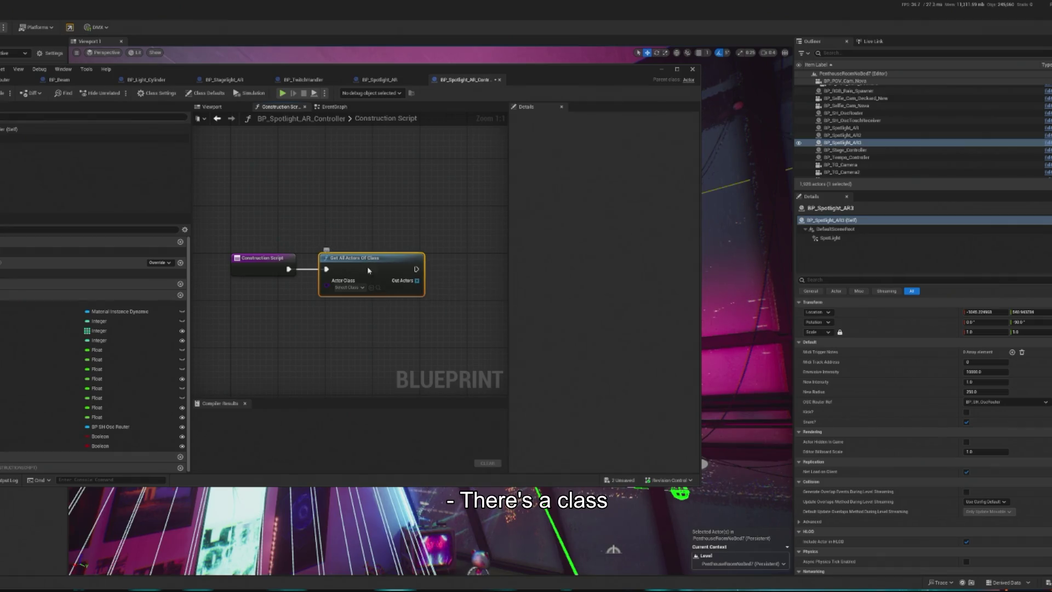
key(Delete)
Step: Wire in a Get All Actors Of Class with Tag node targeting BP_Spotlight_AR and edit its tag
drag(288, 269, 327, 271)
text(get alla ctors)
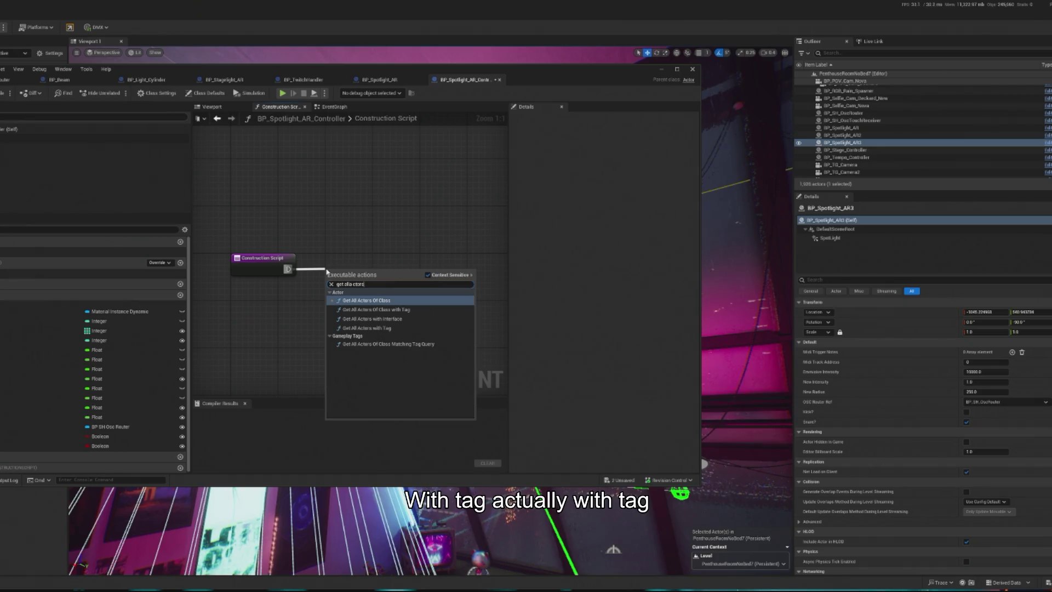
click(375, 309)
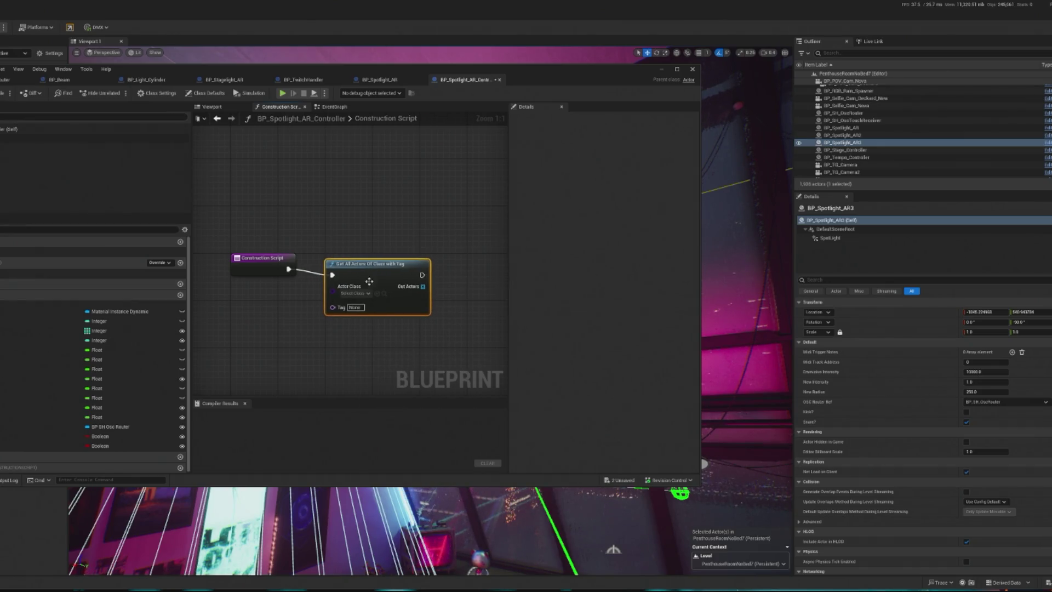
click(363, 295)
text(spot)
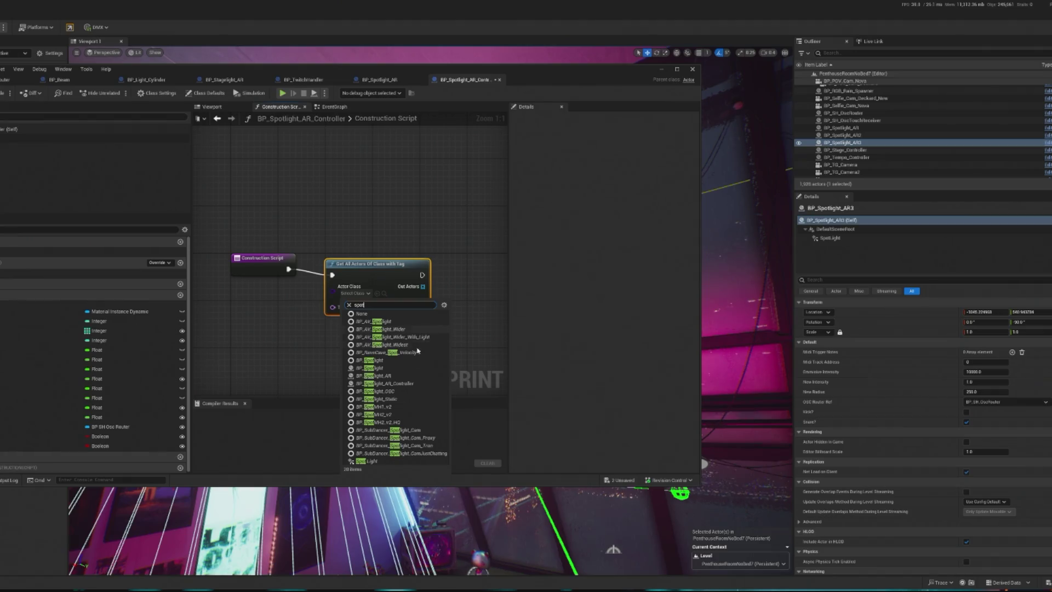
click(403, 375)
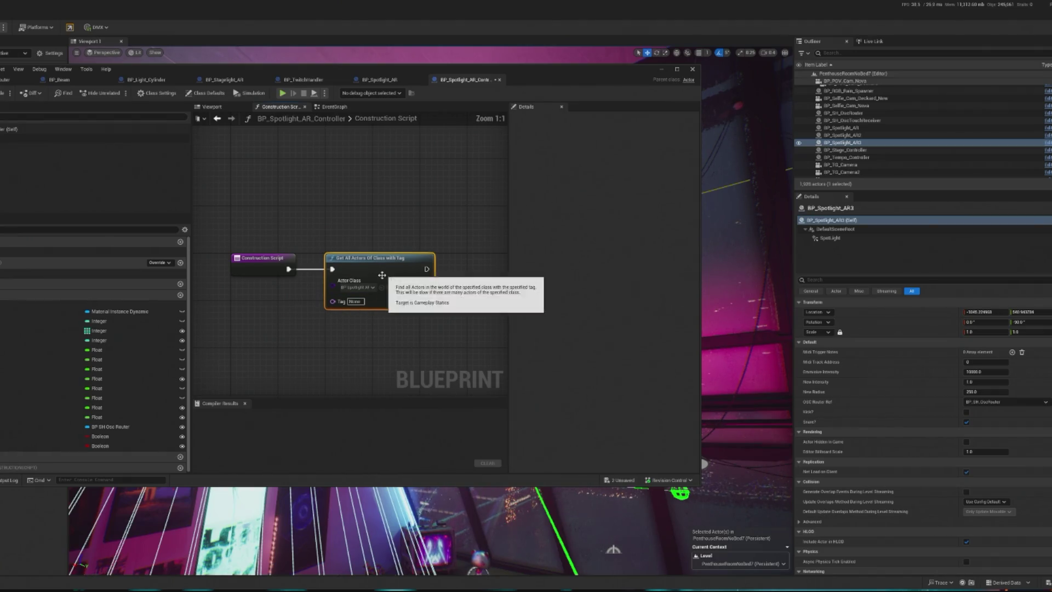
click(362, 301)
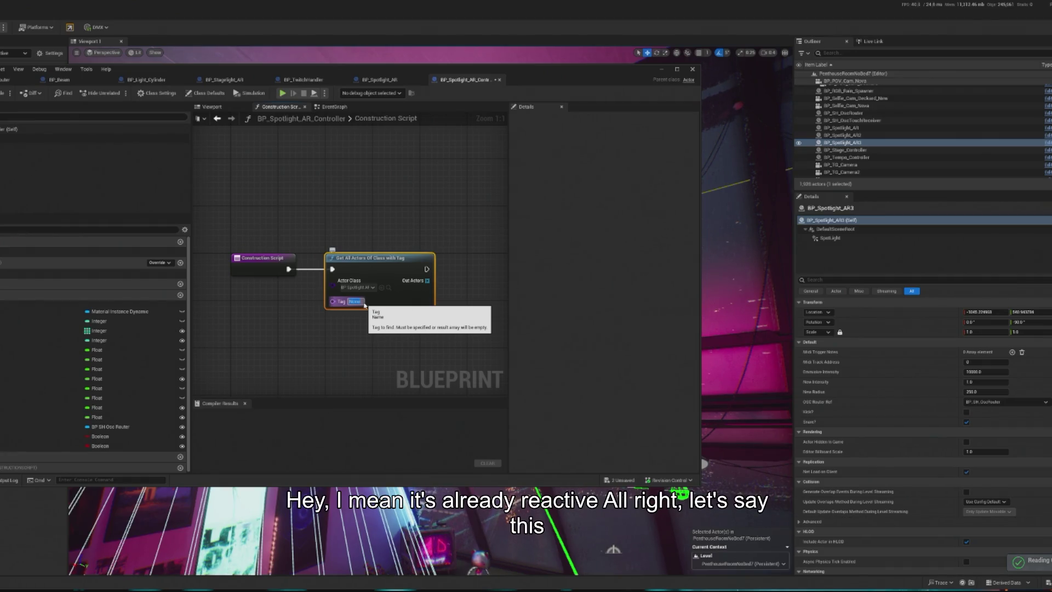
Step: Enter 'slave' as the tag and shift the Get All Actors node slightly right
text(slave)
click(416, 224)
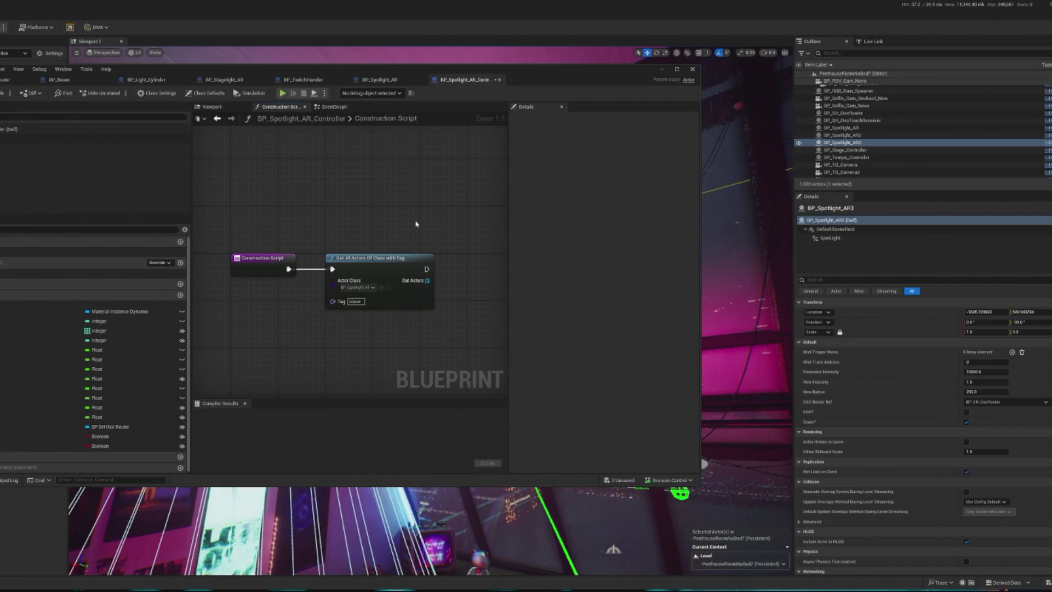
drag(416, 224, 350, 225)
mouse_move(284, 295)
mouse_down()
mouse_move(289, 272)
mouse_move(307, 273)
mouse_up()
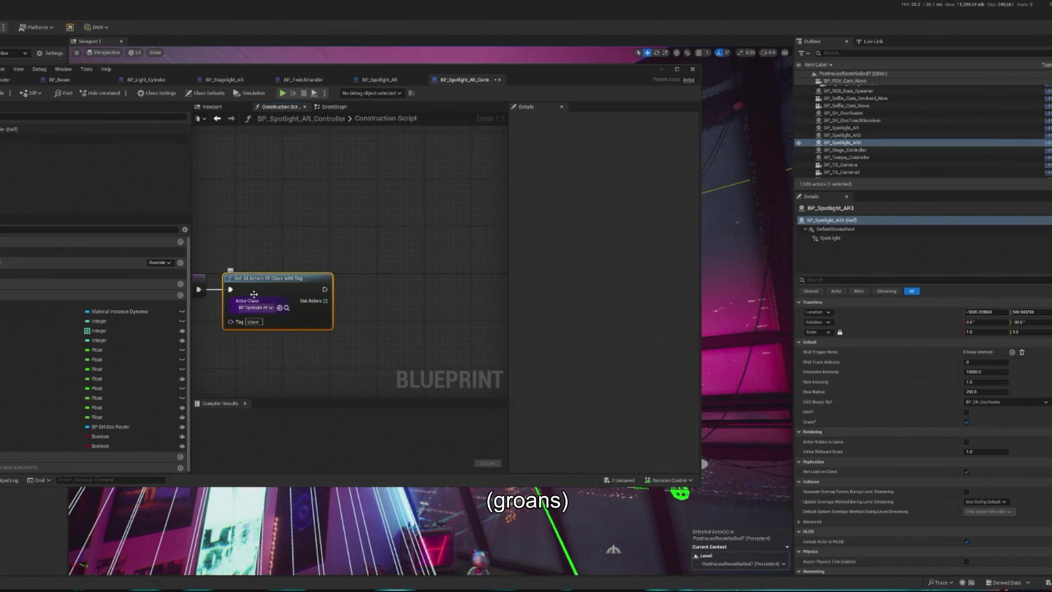
Step: Promote Out Actors to a variable named Spotlight_Array, straighten the wires, and compile
drag(325, 301, 361, 304)
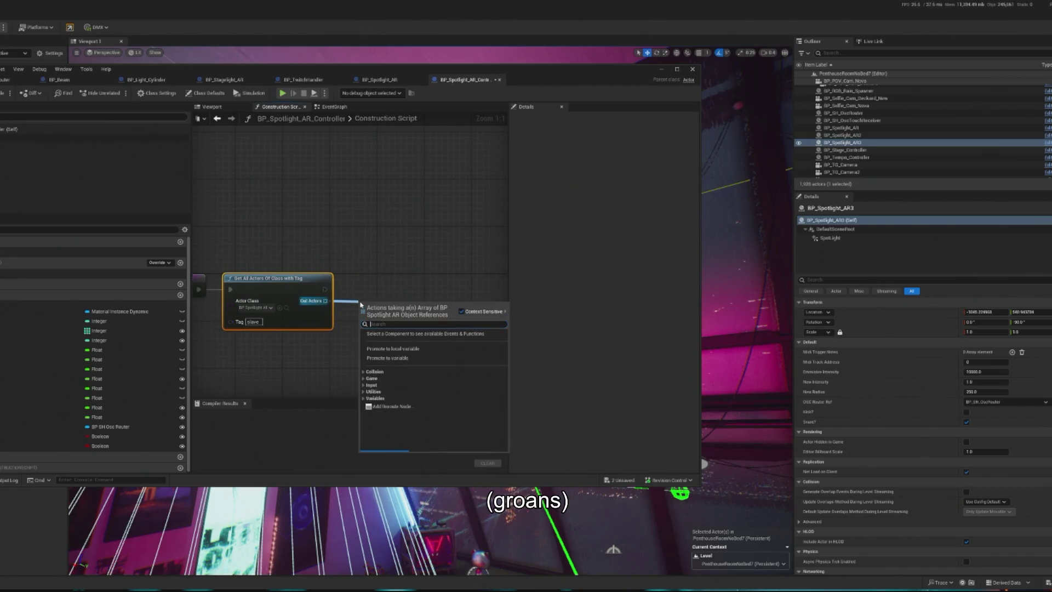
text(prom)
click(388, 343)
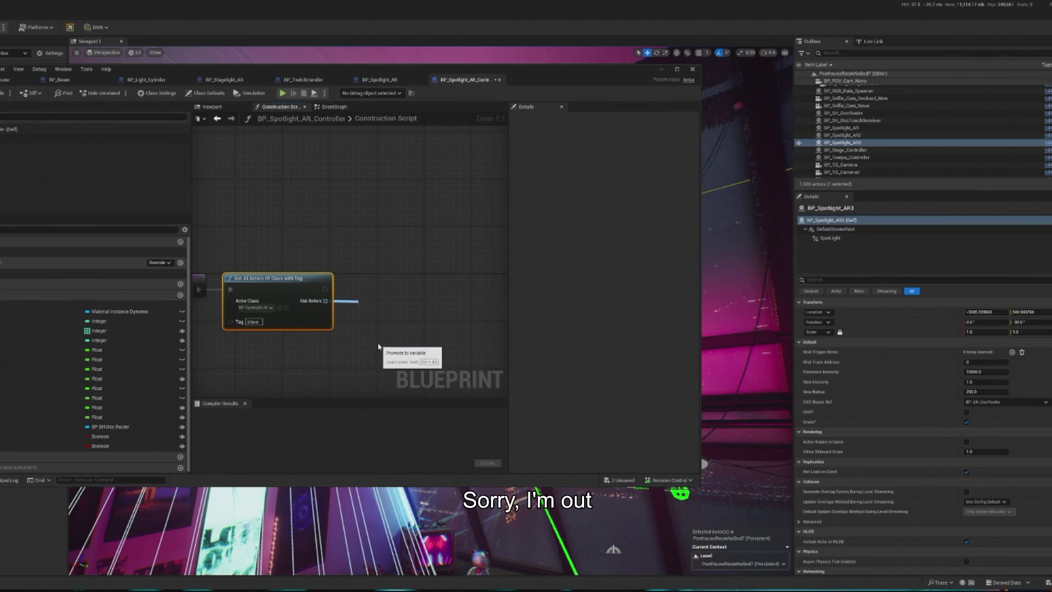
key(q)
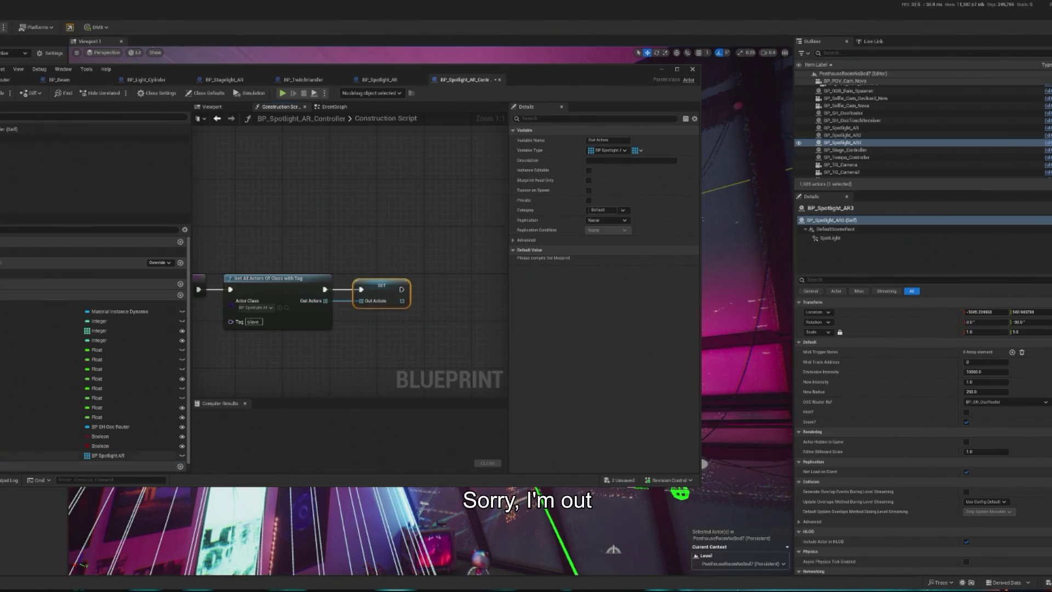
click(44, 455)
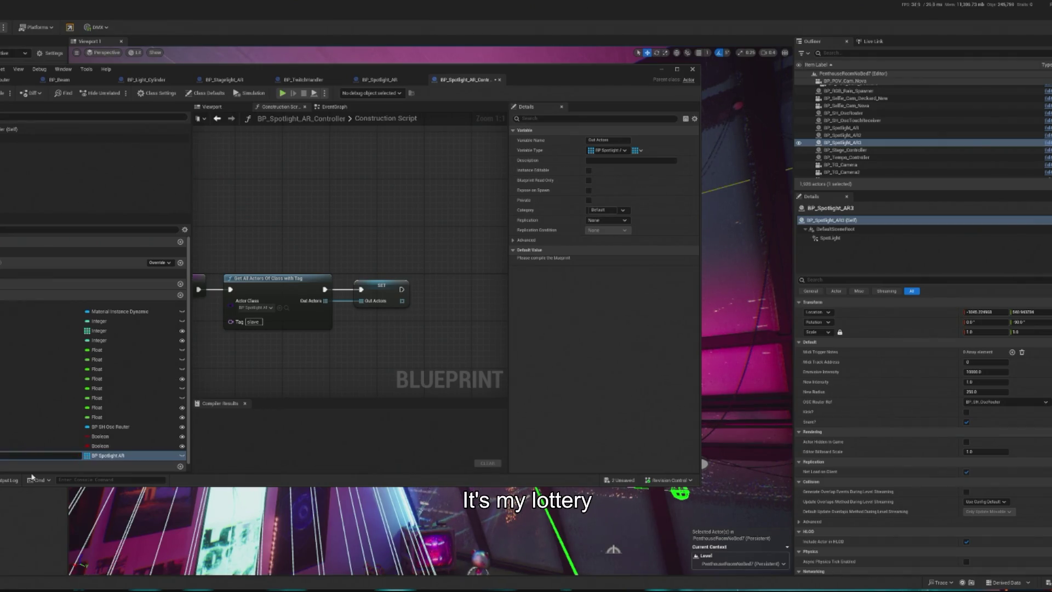
text(Spotlight_Array)
key(Return)
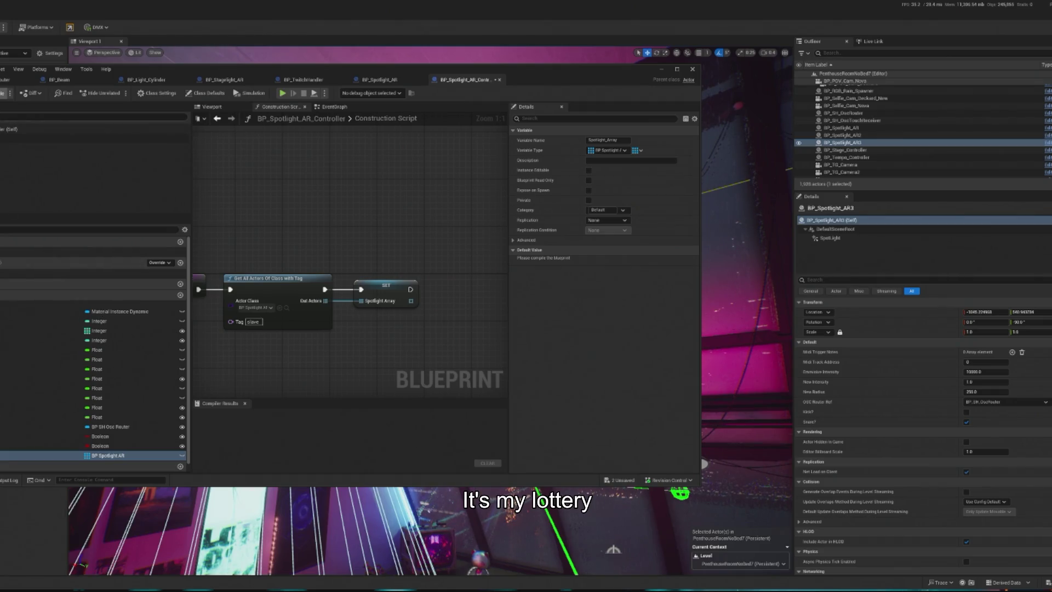
key(F7)
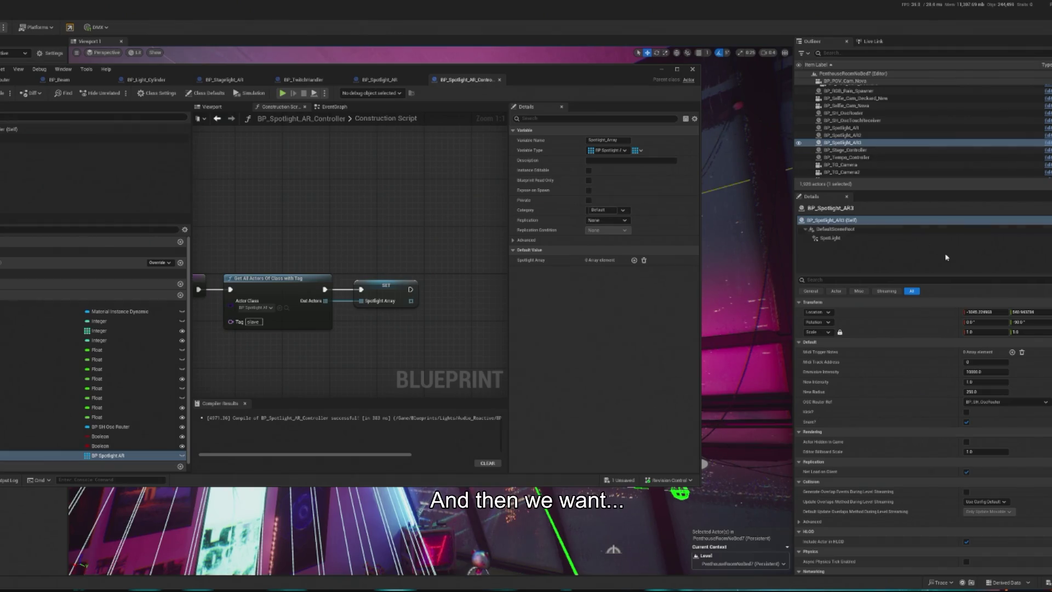
Step: Add a 'slave' tag to the BP_Spotlight_AR3 spotlight and check BP_Spotlight_AR2's tags
click(855, 136)
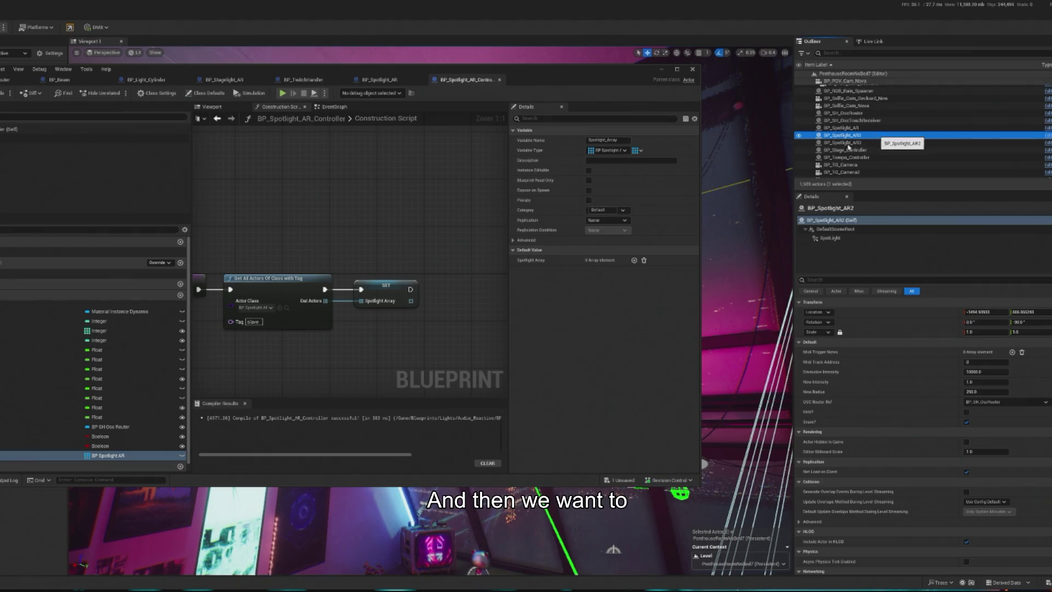
click(839, 143)
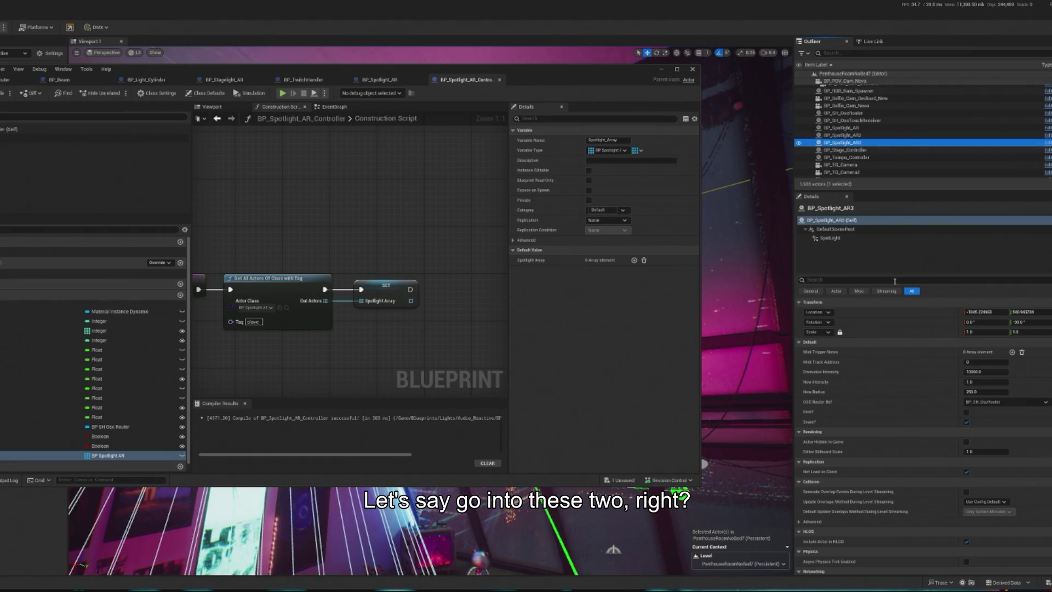
click(926, 280)
text(tag)
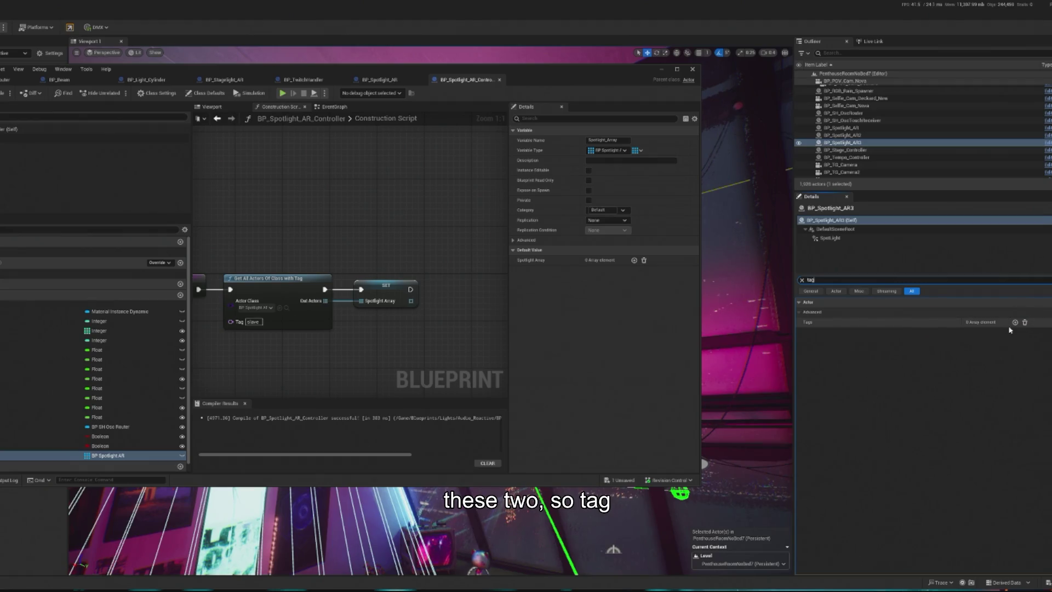
click(1015, 323)
click(987, 333)
text(slave)
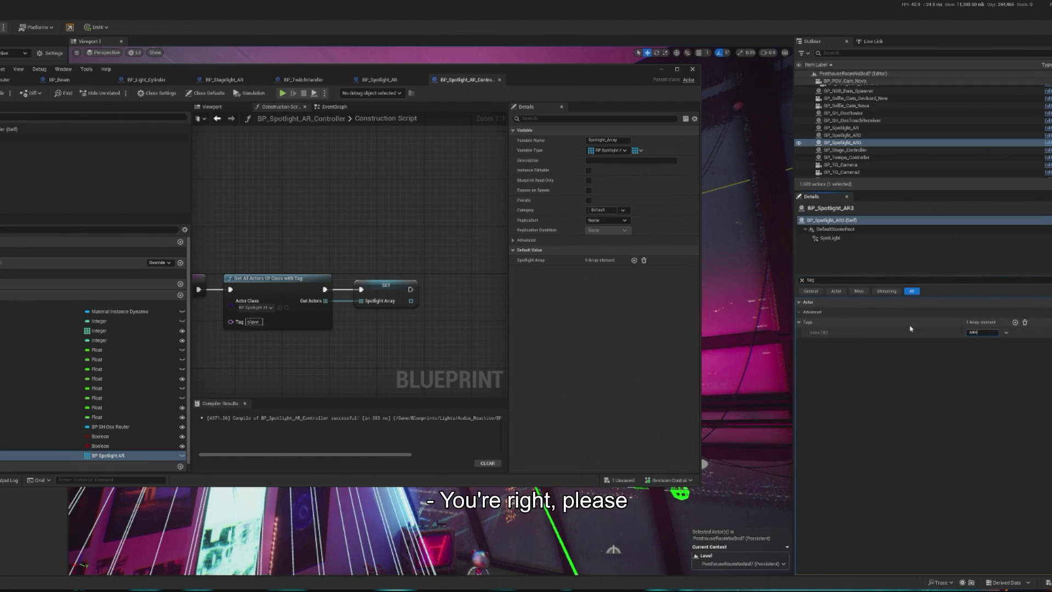
key(BackSpace)
key(BackSpace)
key(BackSpace)
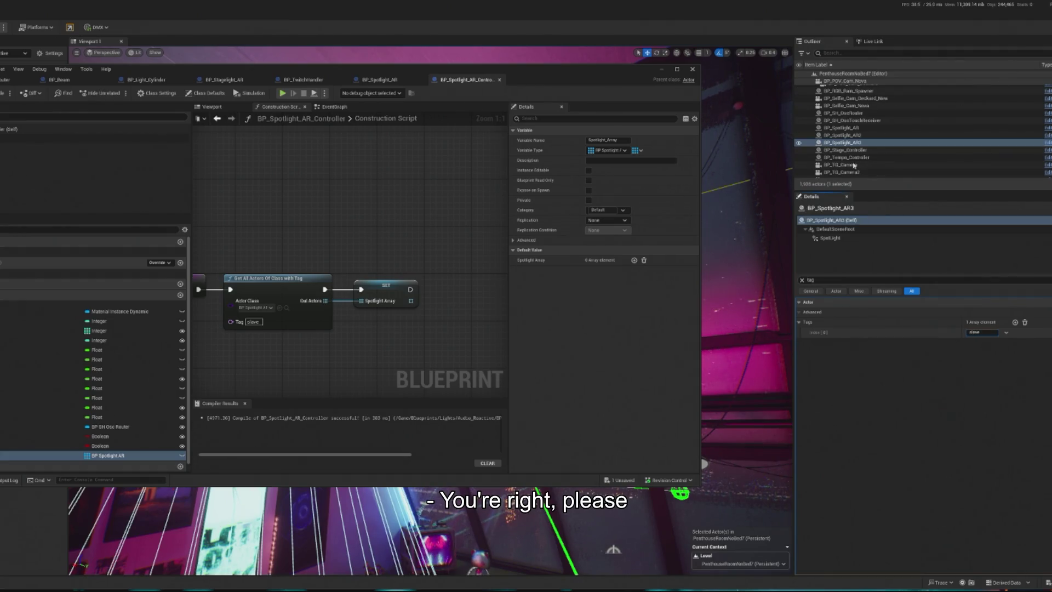
click(846, 136)
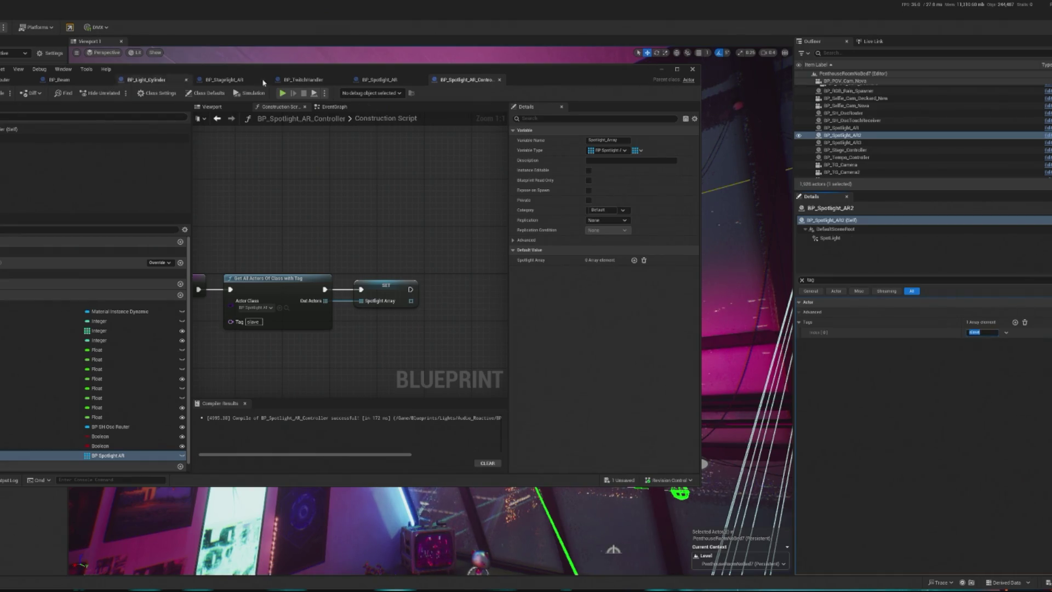
Step: Recompile the controller blueprint, leaving its debug object unset
click(7, 94)
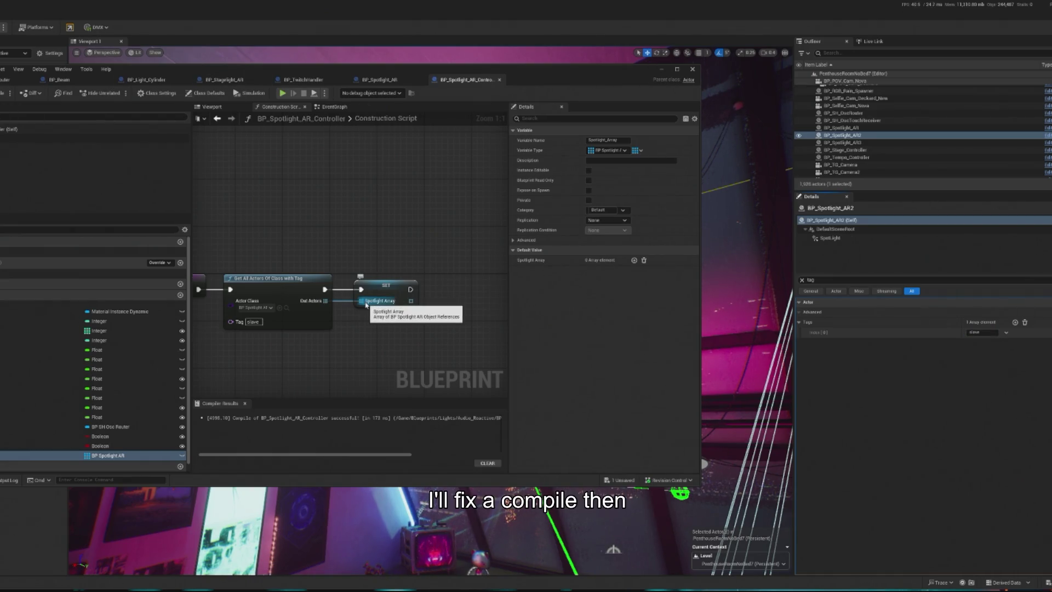
key(Home)
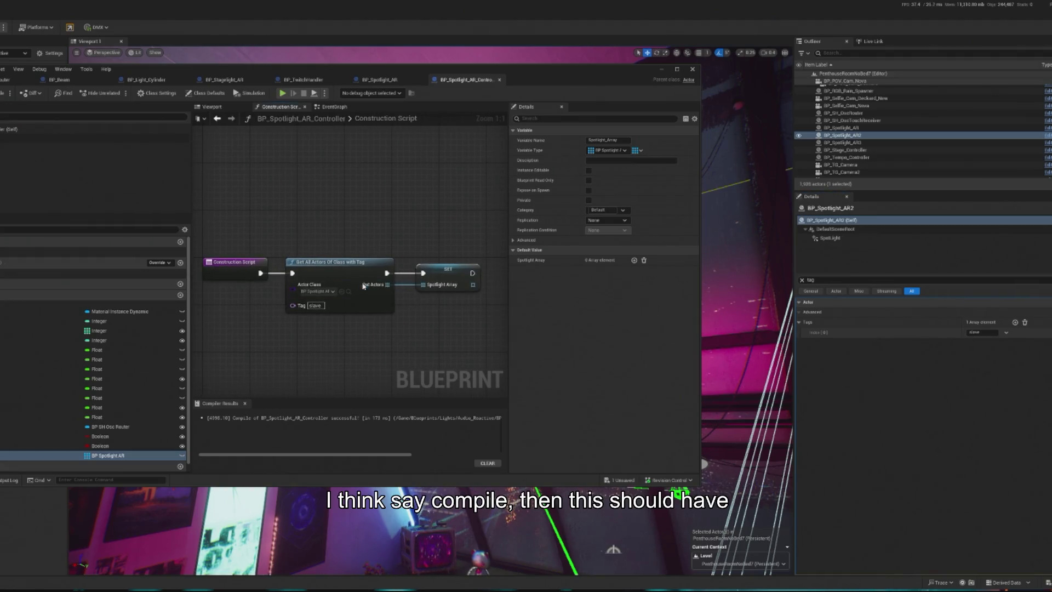
click(371, 93)
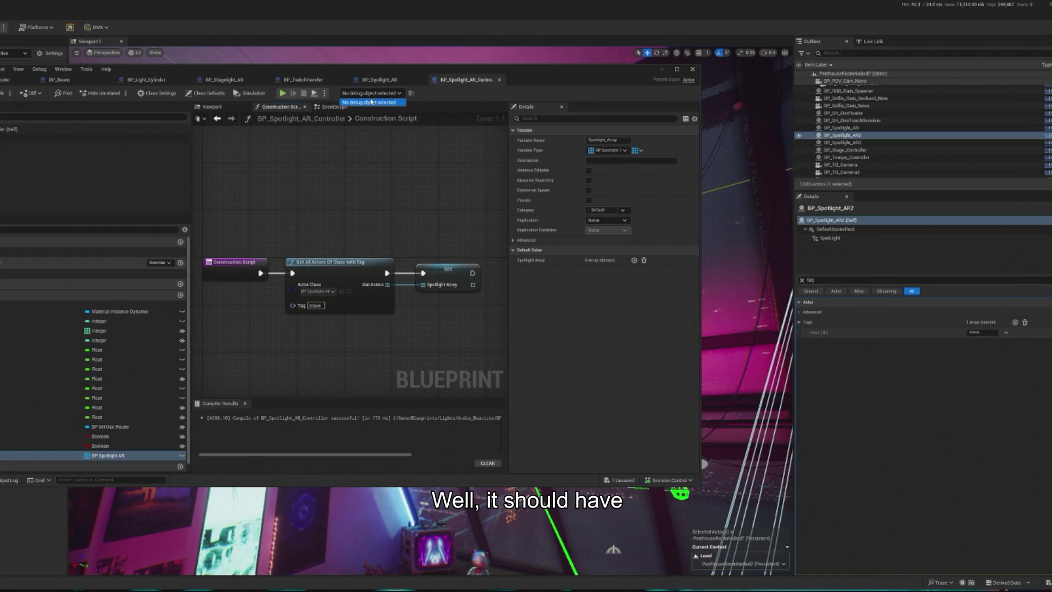
click(371, 102)
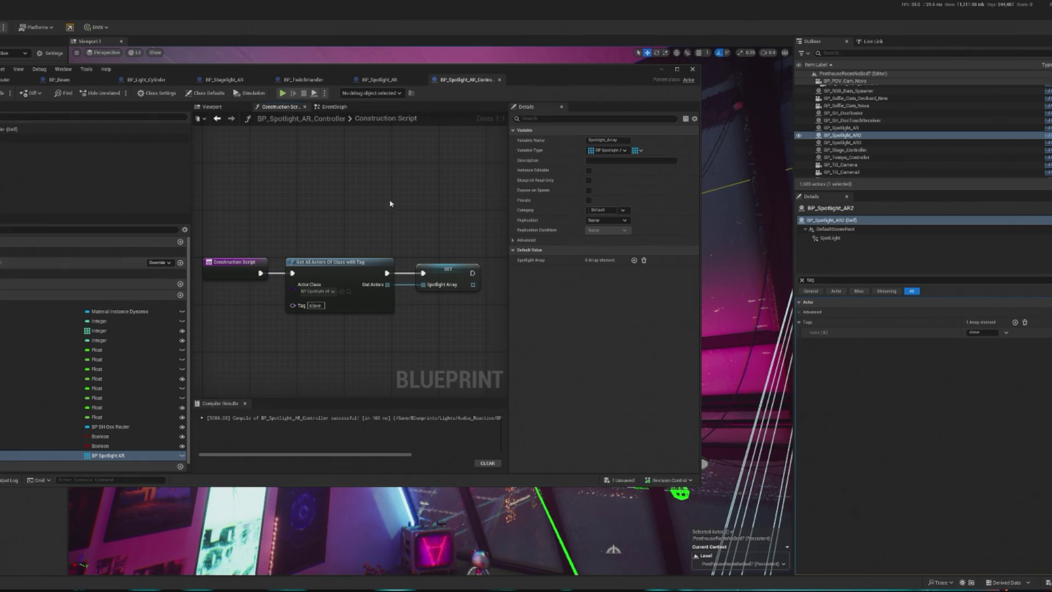
drag(390, 203, 328, 202)
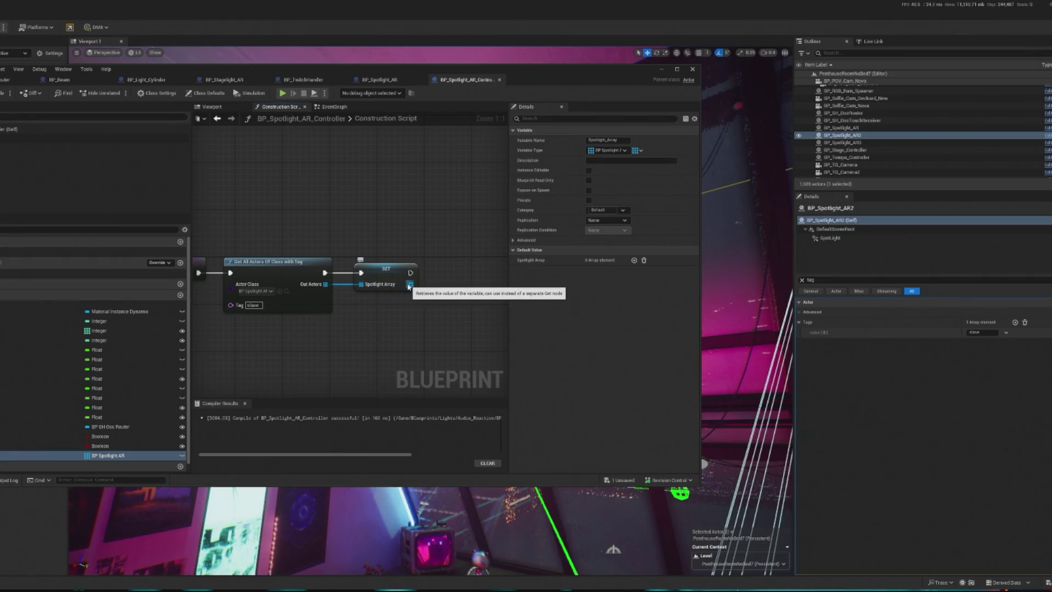
Step: Run a quick simulation of the level, stop it, and recompile the blueprint
drag(468, 296, 392, 298)
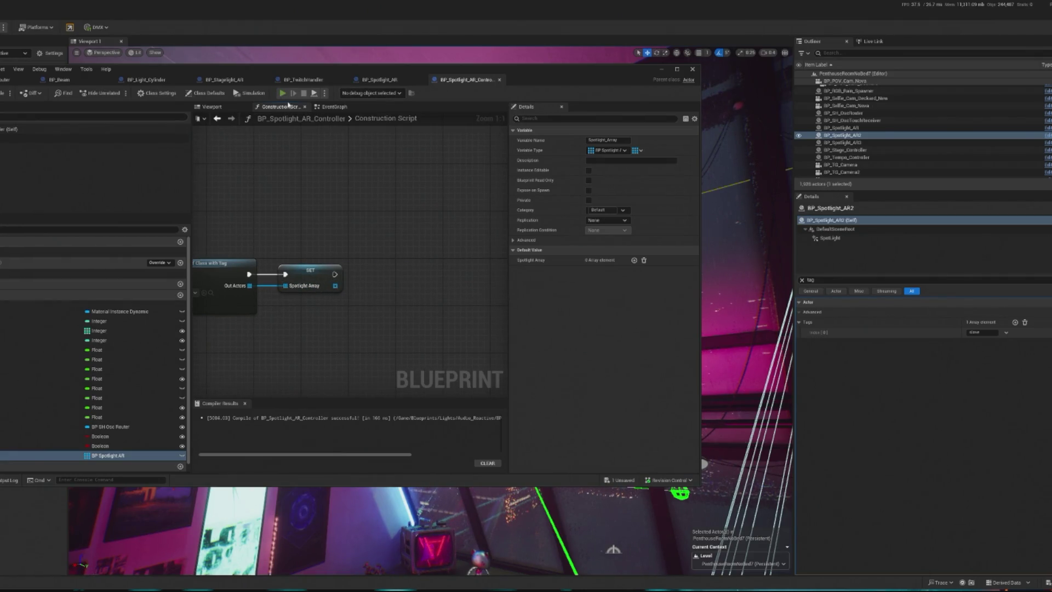
key(alt+p)
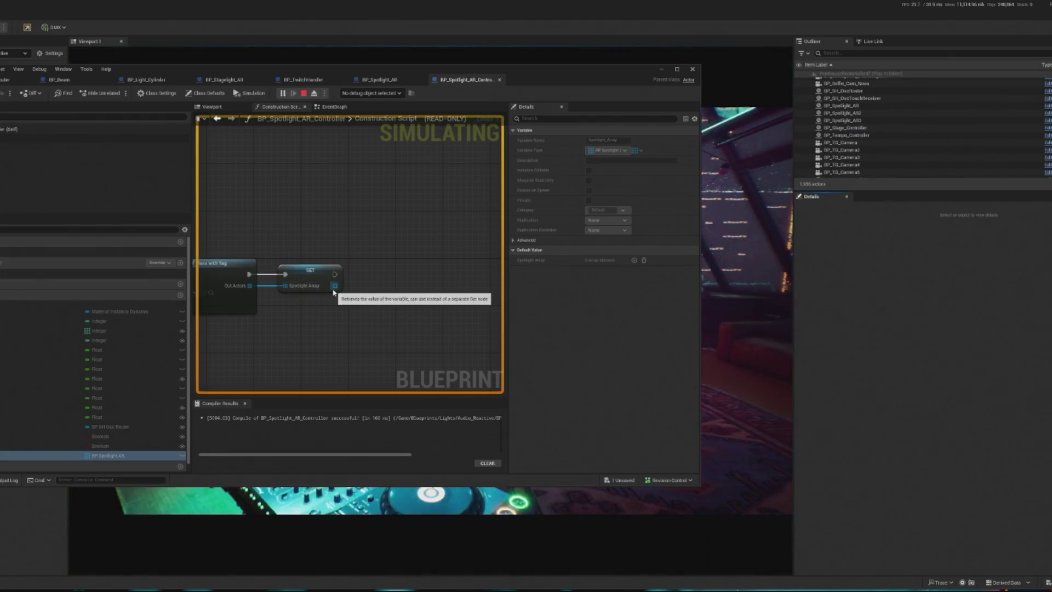
click(304, 93)
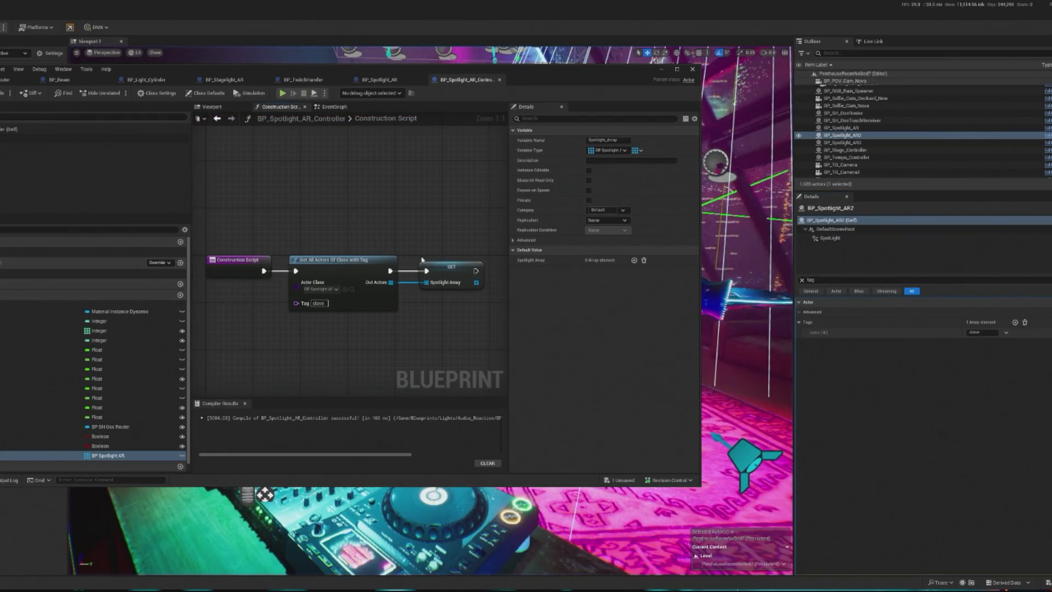
click(2, 94)
Step: Select the placed BP_Spotlight_AR_Controller actor and delete its SpotLight component
click(659, 71)
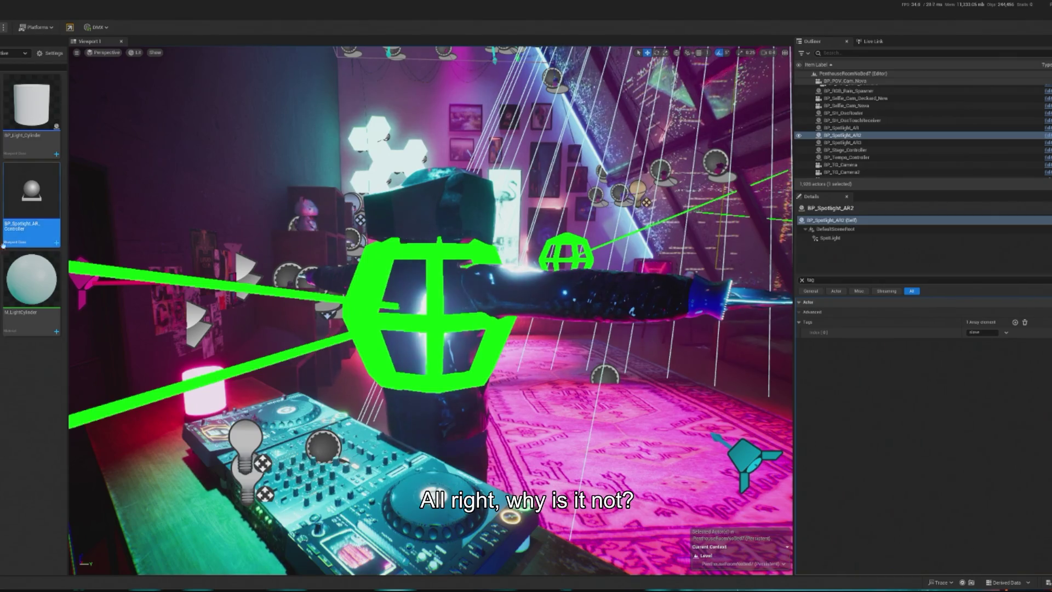
click(530, 375)
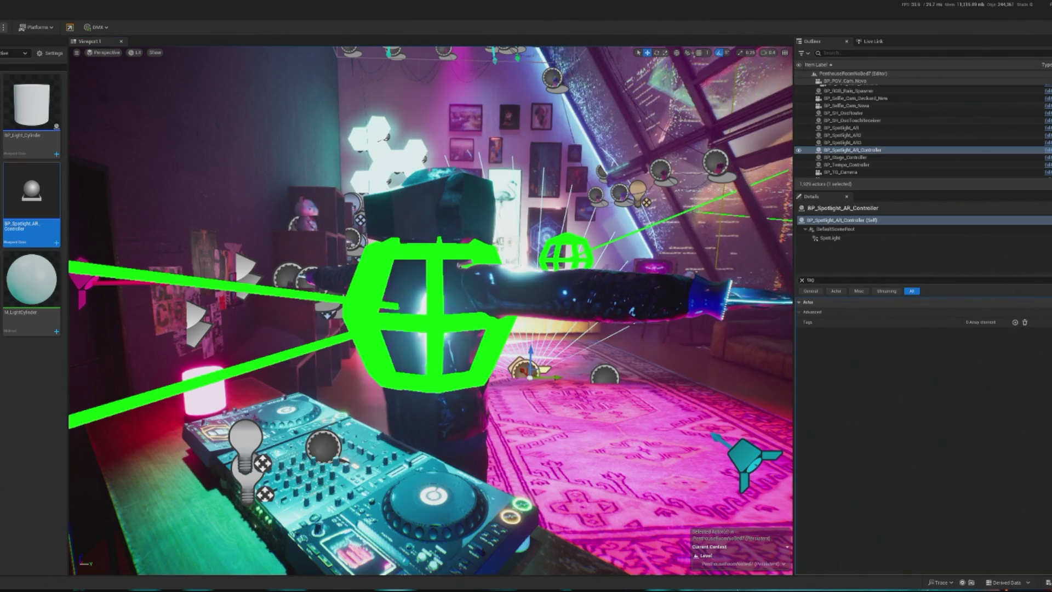
key(Delete)
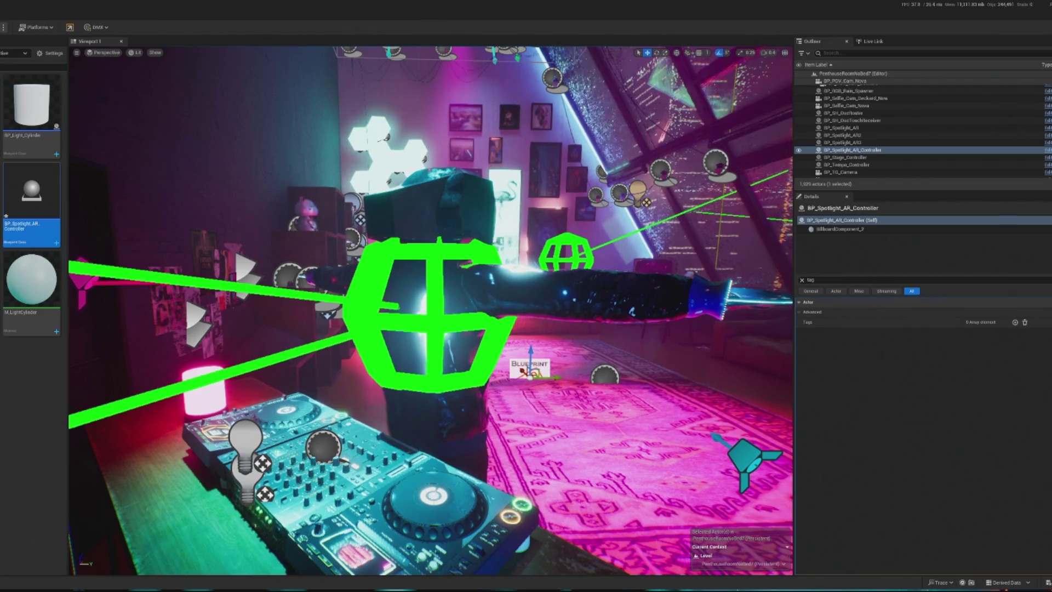
Step: Open the BP_Spotlight_AR_Controller blueprint and zoom to the Emissive Flash nodes
double_click(31, 192)
scroll(414, 240, down, 5)
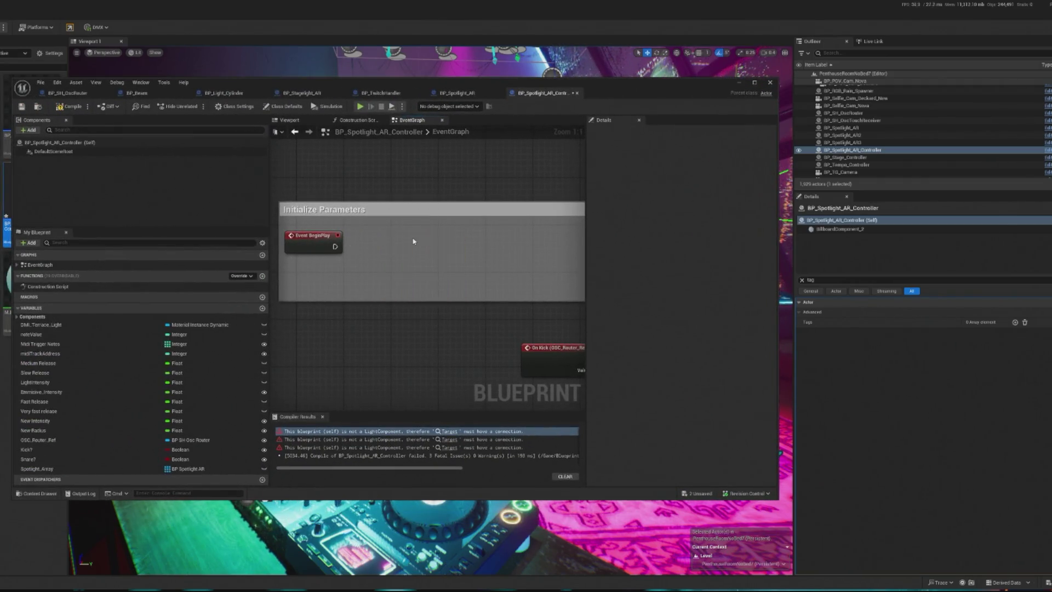
scroll(383, 298, up, 2)
scroll(446, 265, down, 3)
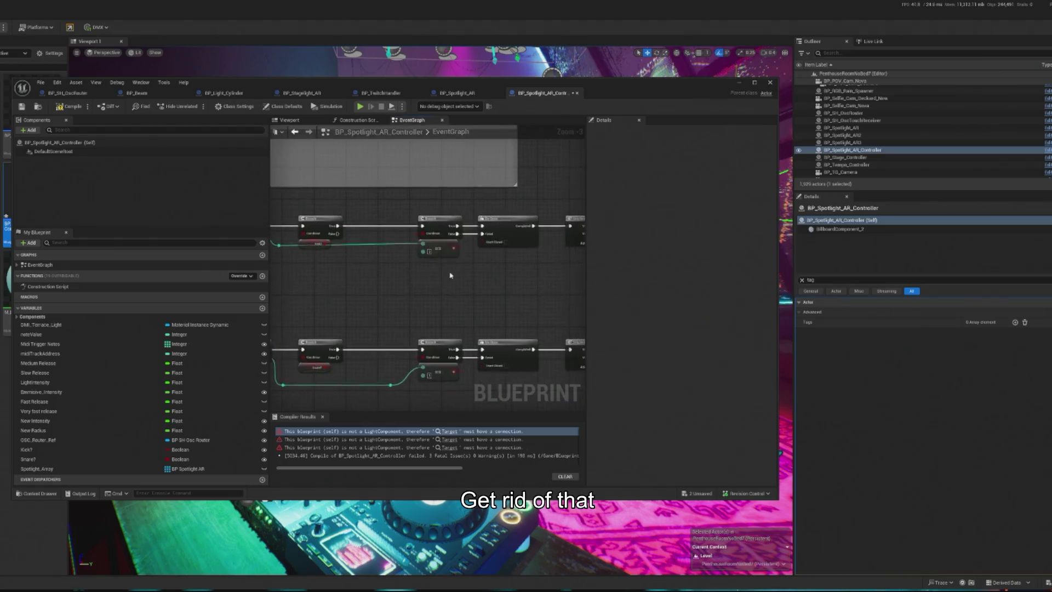
scroll(467, 237, up, 2)
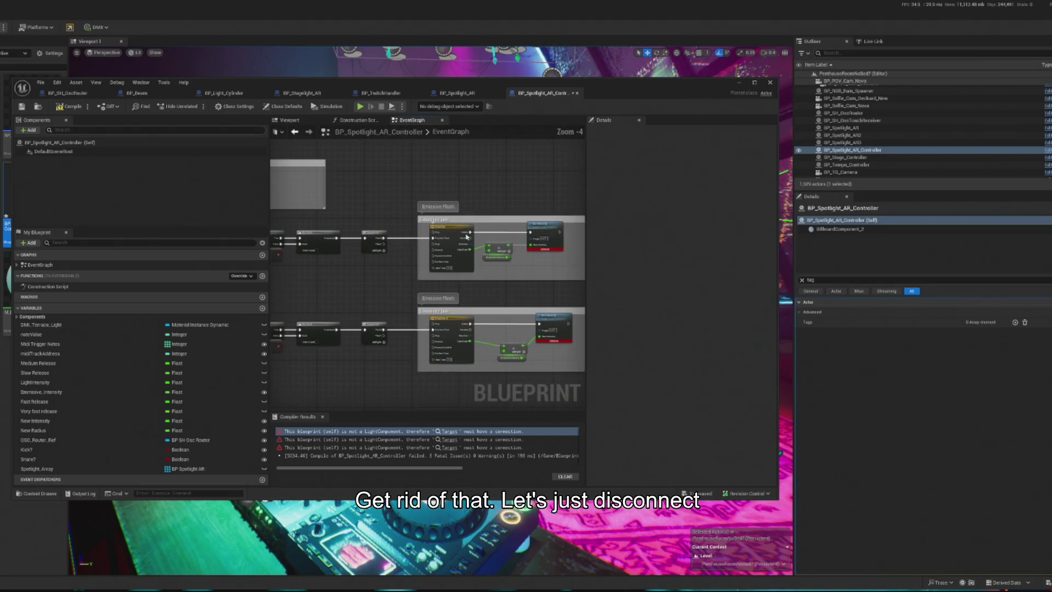
scroll(437, 277, up, 1)
scroll(341, 272, down, 1)
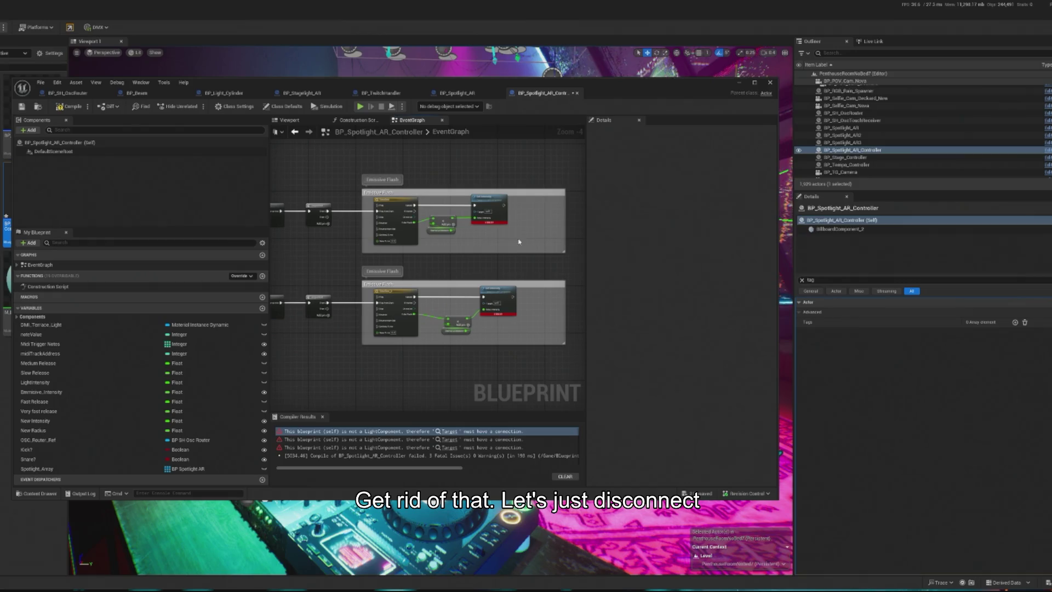
scroll(437, 230, up, 1)
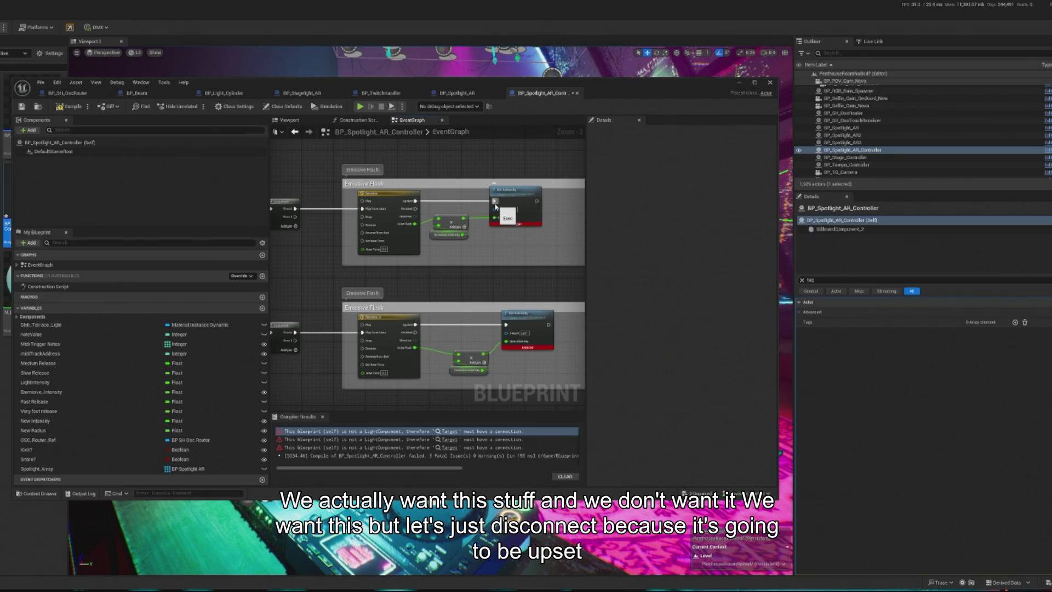
Step: Disconnect the erroring Set Intensity node, recompile cleanly, and open the Construction Script graph
click(505, 326)
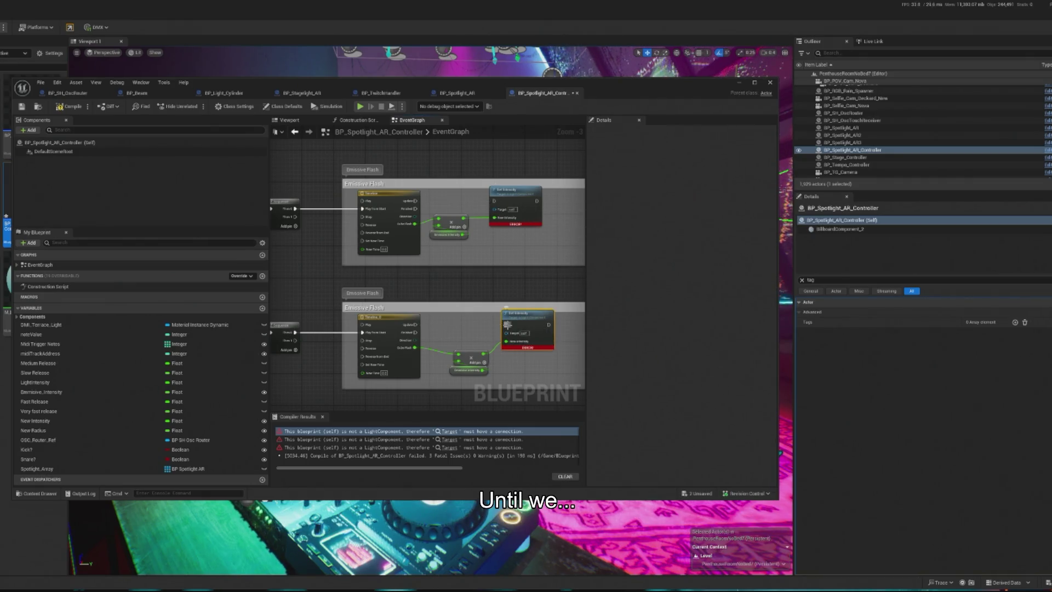
click(66, 110)
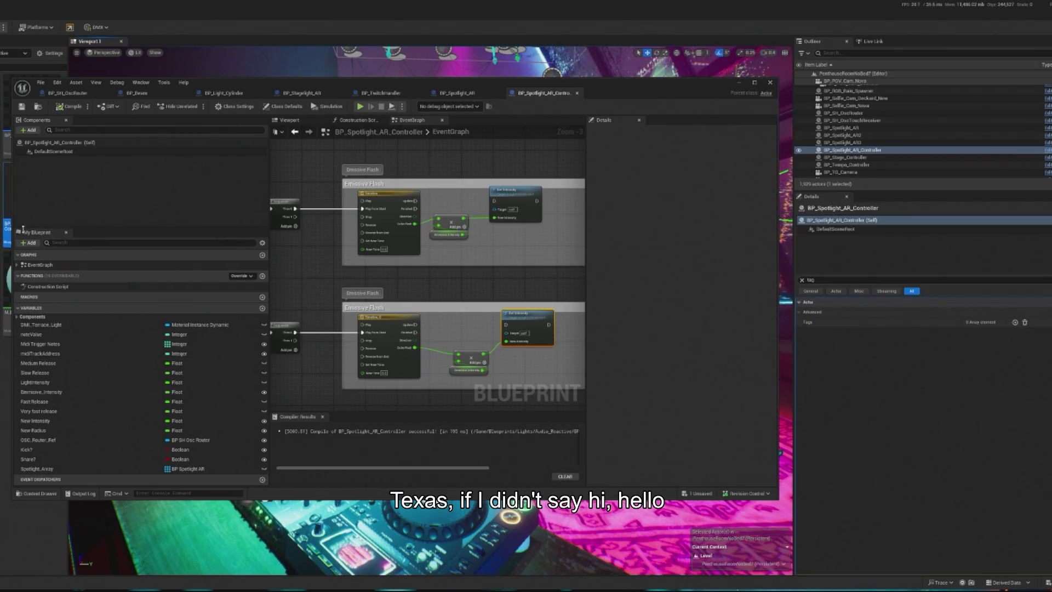
double_click(47, 286)
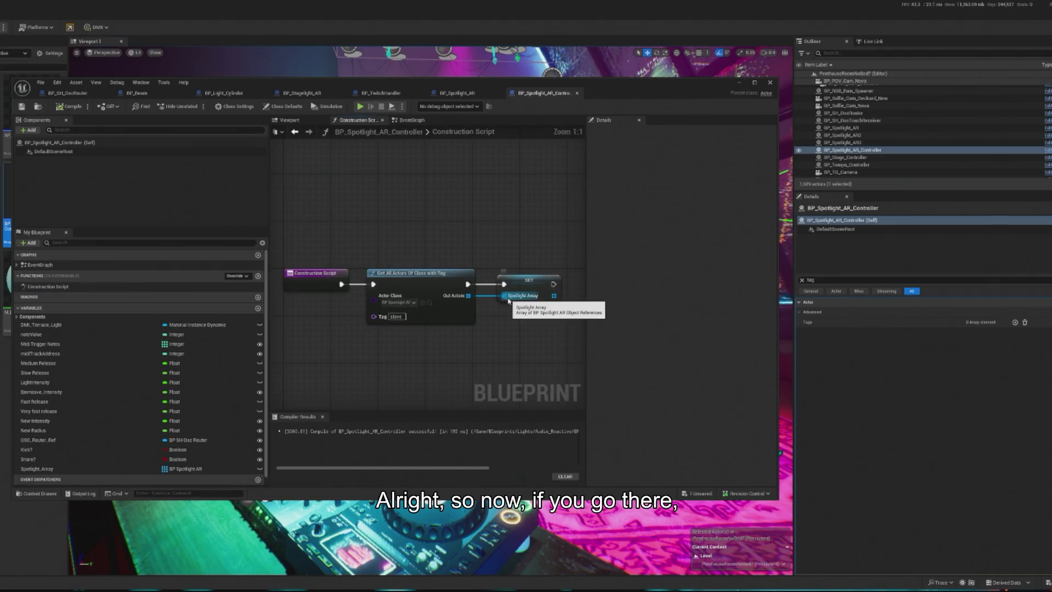
Step: Debug the placed BP_Spotlight_AR_Controller instance and select EventGraph in My Blueprint
double_click(452, 131)
key(Escape)
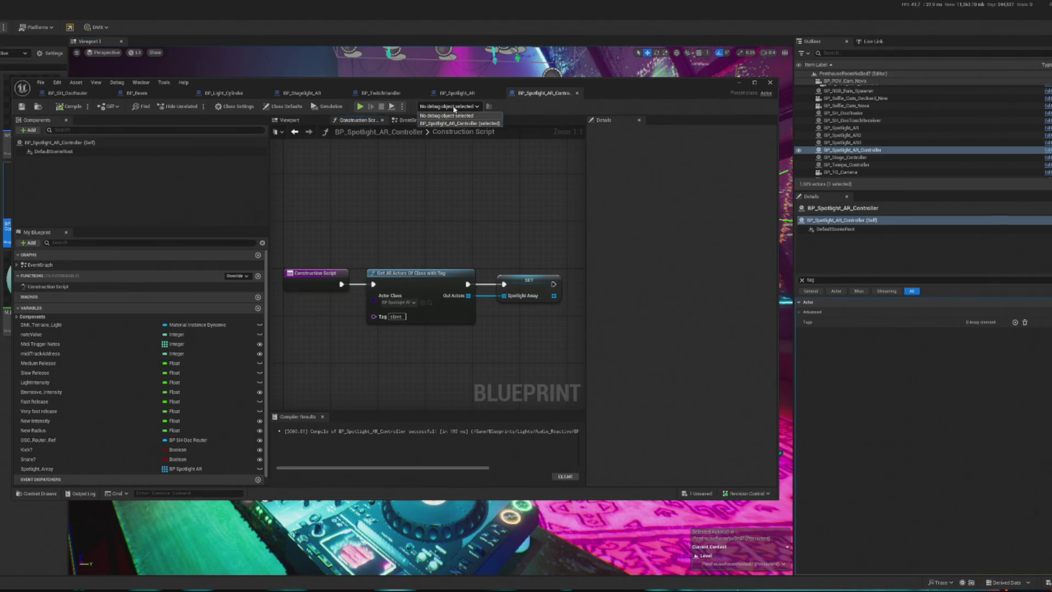
mouse_move(515, 301)
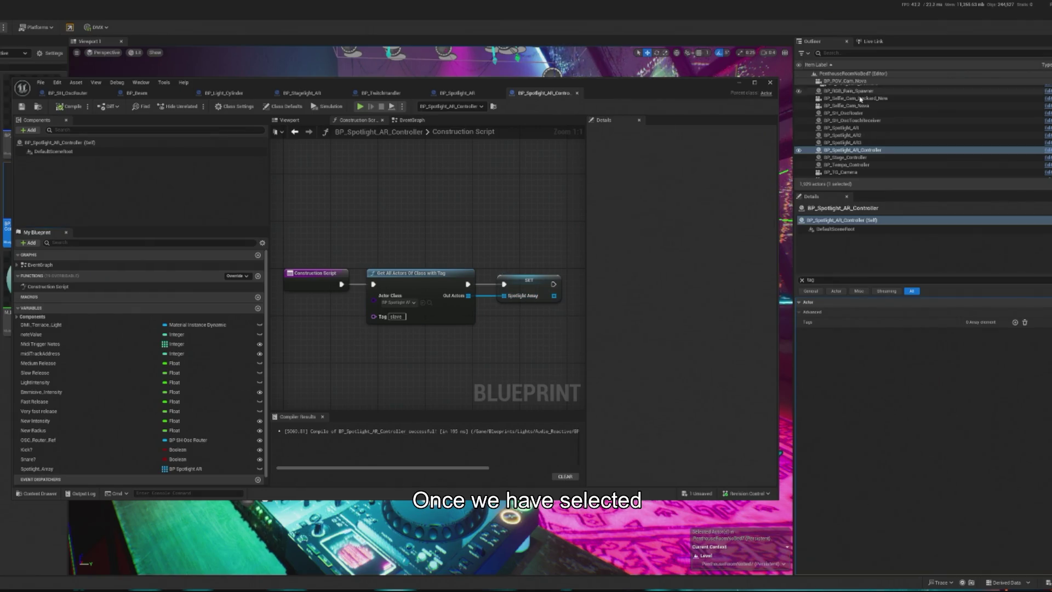
click(66, 286)
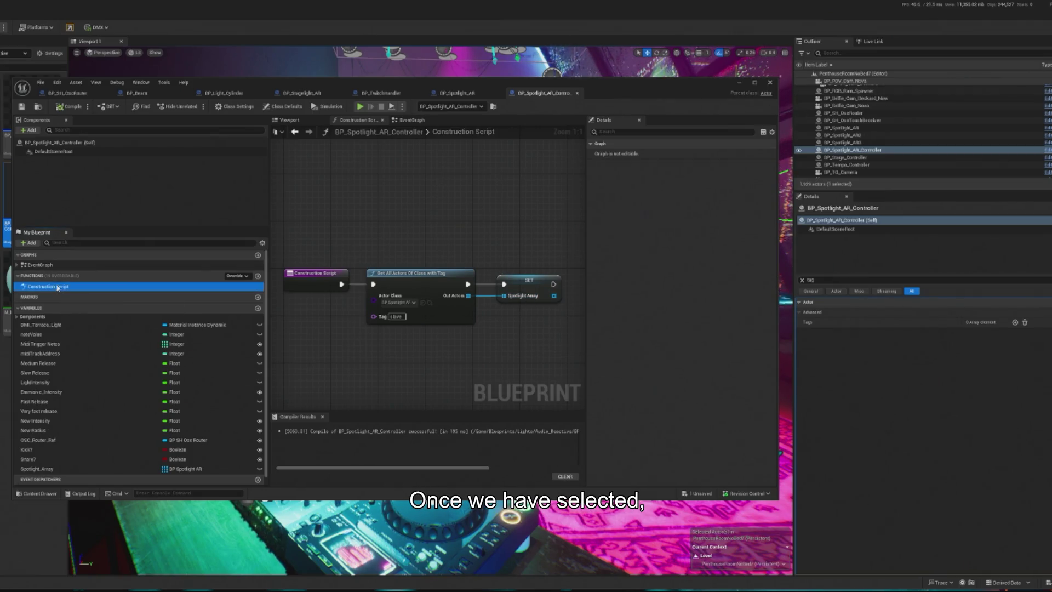
click(74, 265)
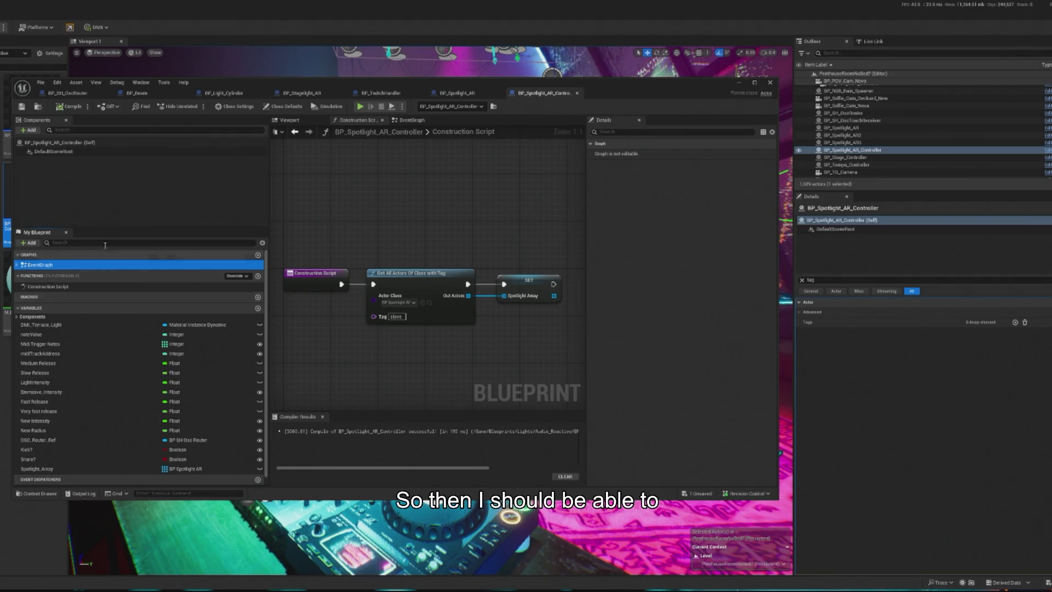
Step: Place a Spotlight Array getter in the spotlight controller's EventGraph
double_click(56, 265)
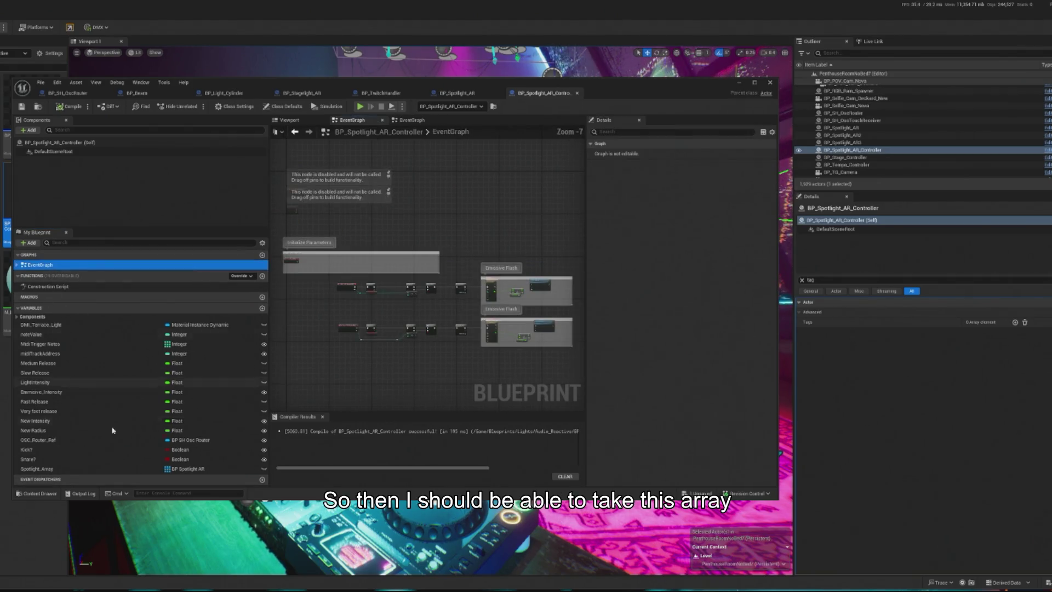
mouse_move(48, 471)
mouse_down()
mouse_move(354, 362)
mouse_move(385, 361)
mouse_up()
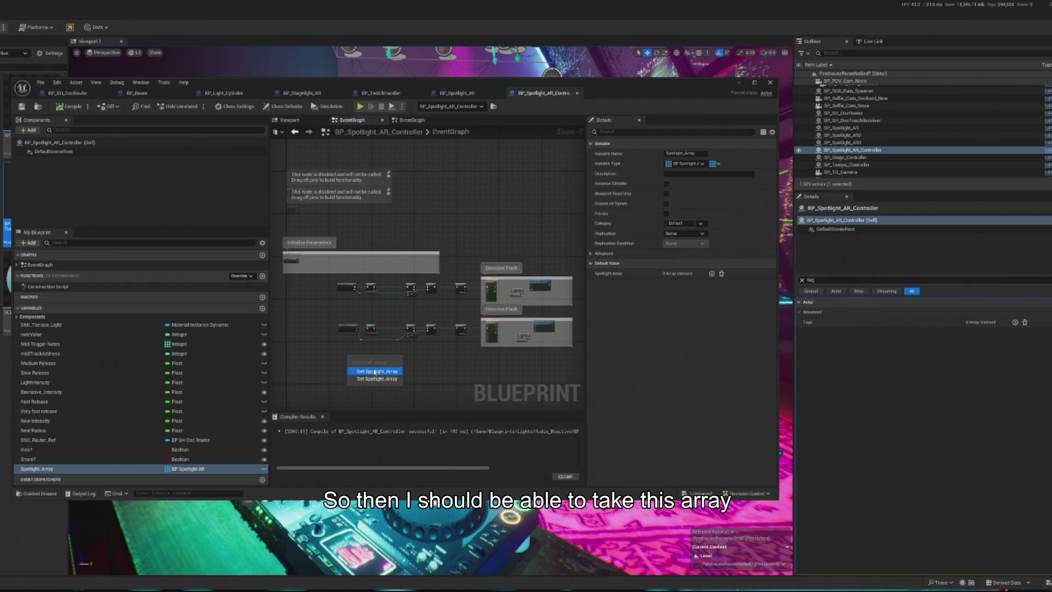
click(375, 371)
scroll(442, 318, up, 2)
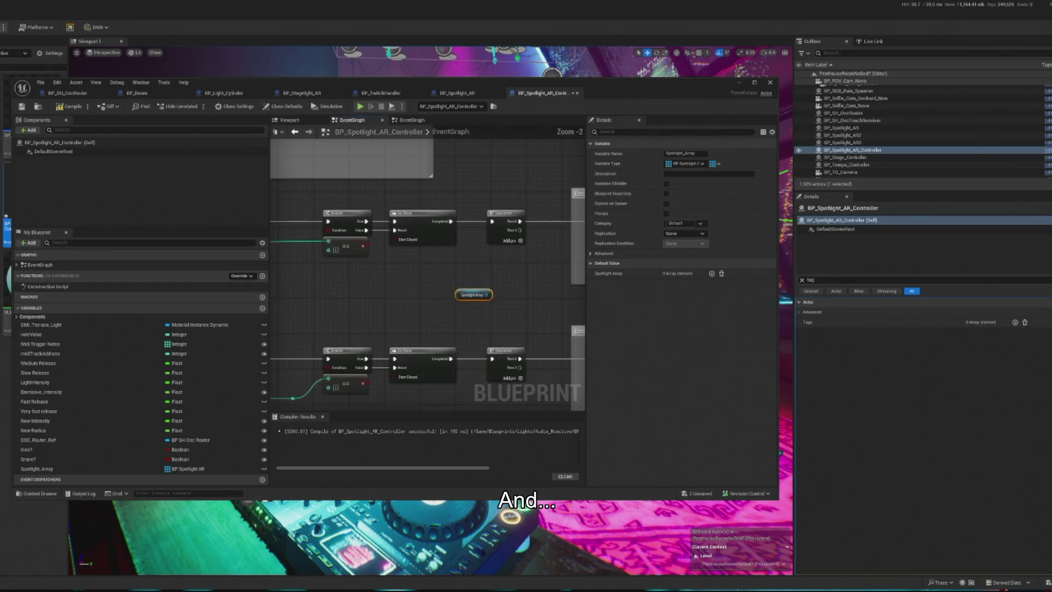
scroll(414, 282, up, 2)
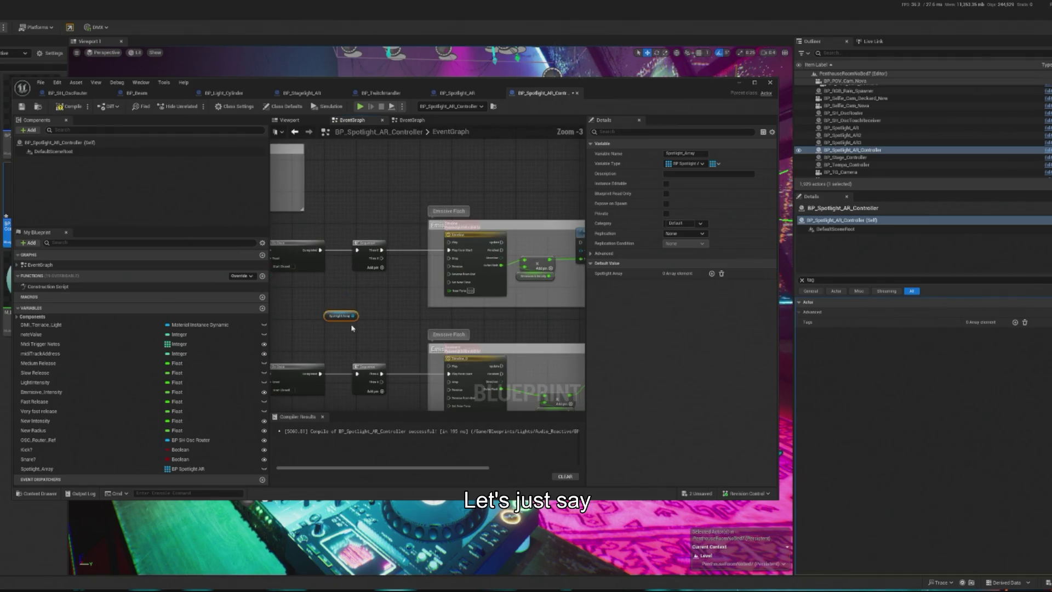
Step: Feed the Spotlight Array's Length into a new Random Integer node
drag(354, 316, 359, 298)
text(leng)
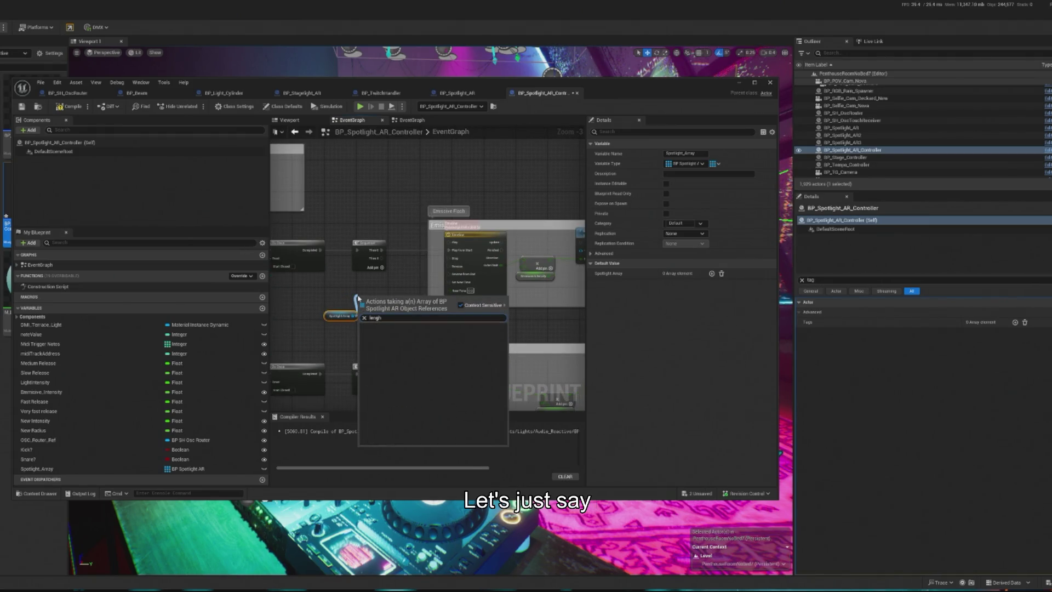
click(387, 341)
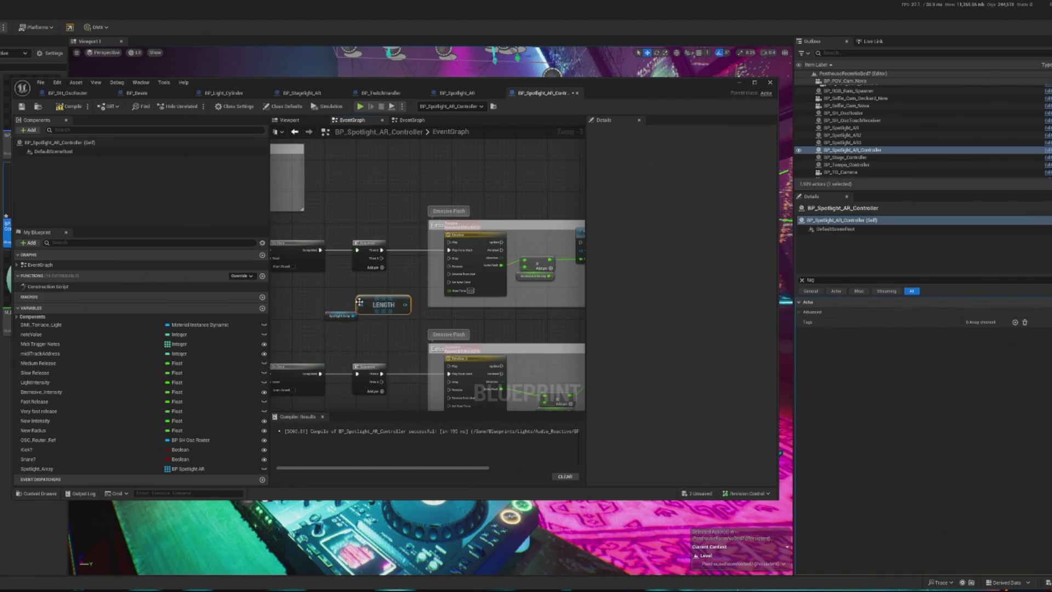
scroll(386, 298, up, 3)
text(random)
mouse_move(386, 296)
mouse_down()
mouse_move(334, 268)
mouse_move(299, 350)
mouse_up()
click(448, 346)
drag(338, 276, 338, 288)
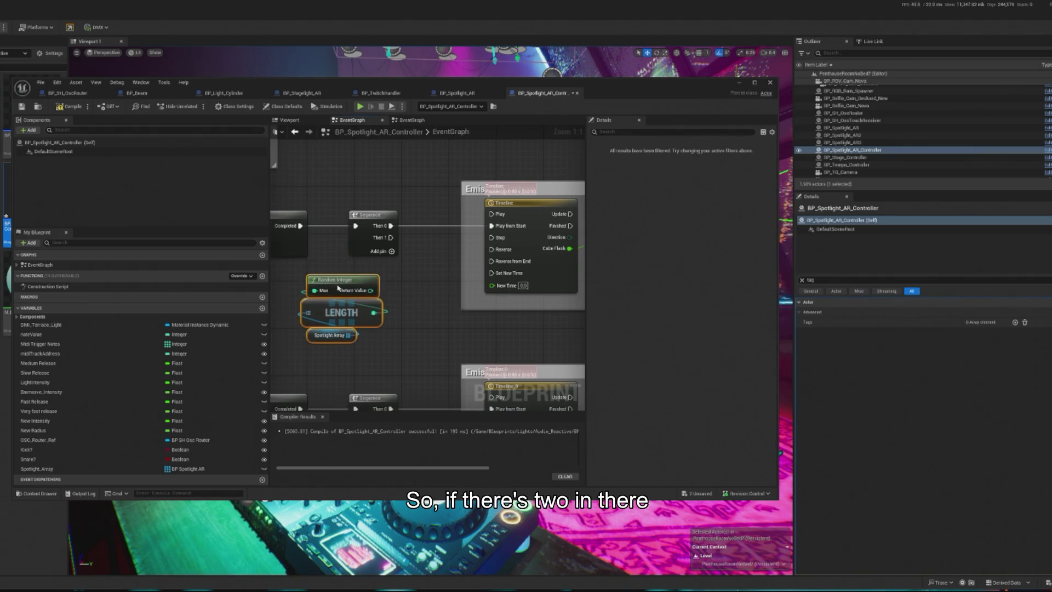
click(416, 313)
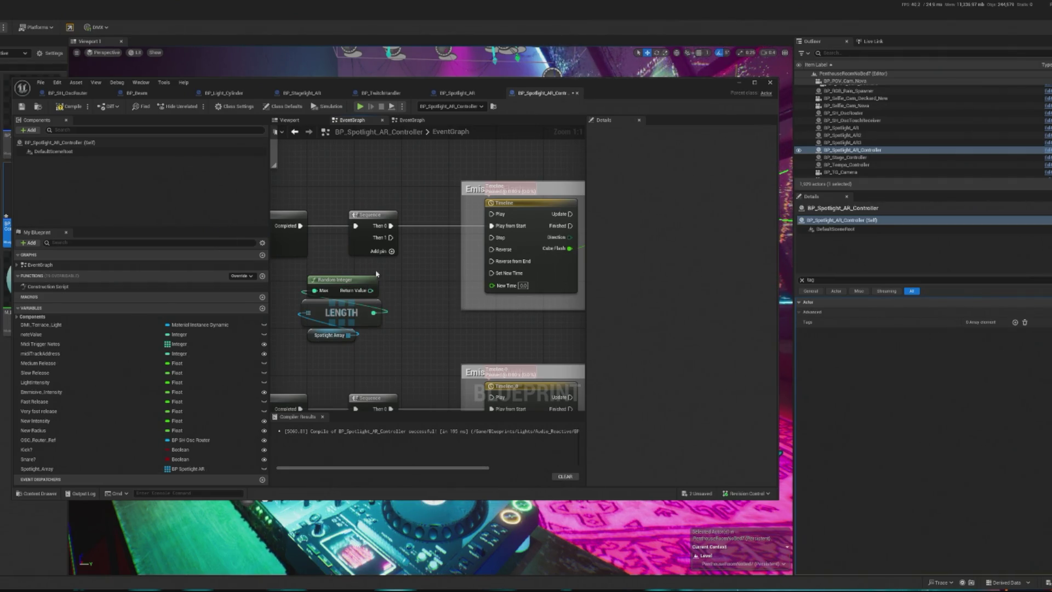
Step: Add a GET (a copy) node reading from the Spotlight Array
scroll(384, 281, down, 1)
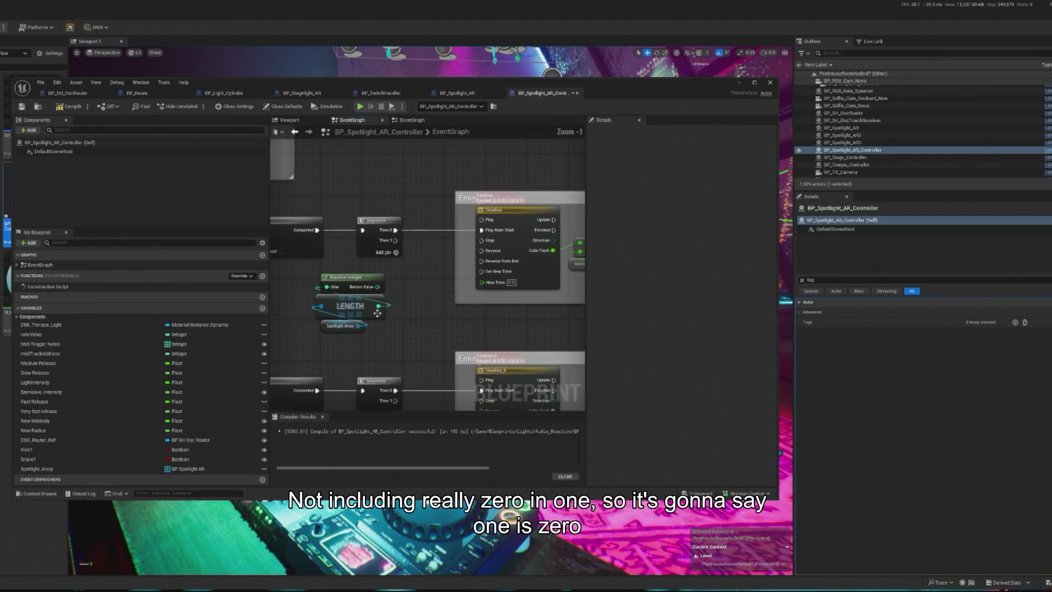
drag(358, 326, 412, 303)
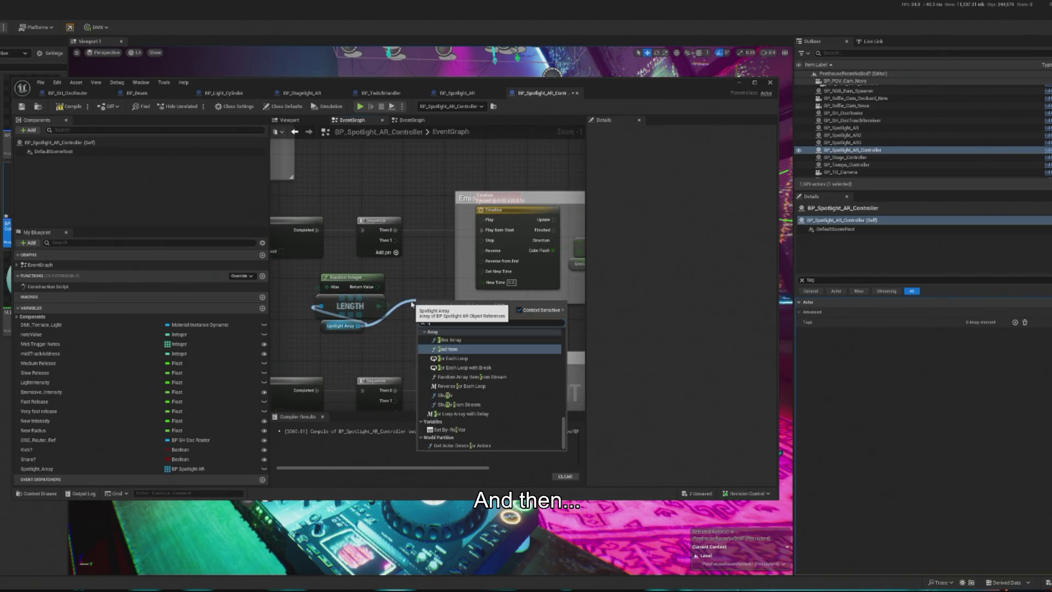
text(get)
click(455, 377)
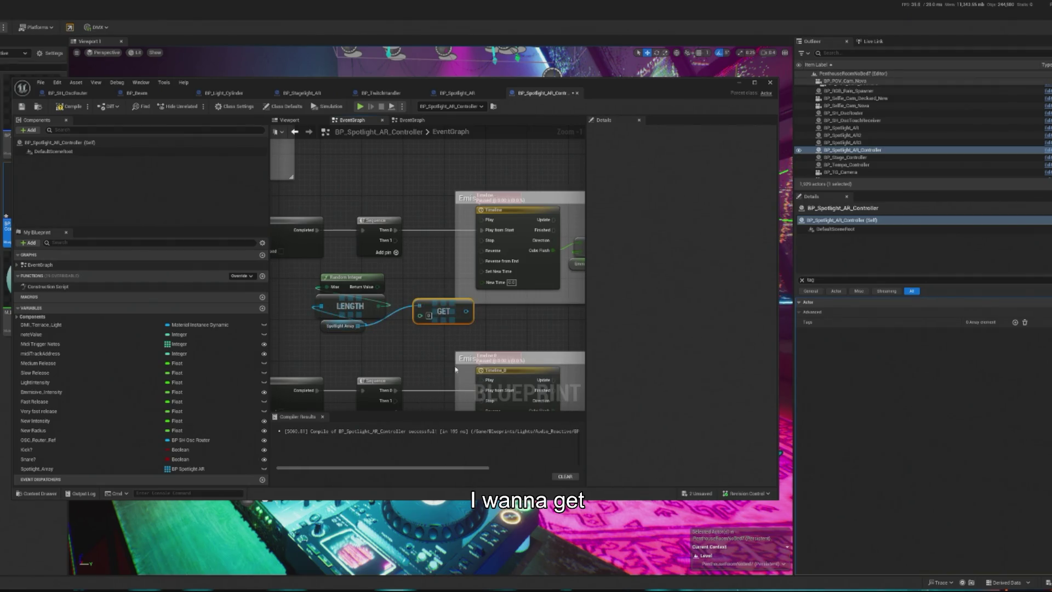
scroll(435, 307, up, 1)
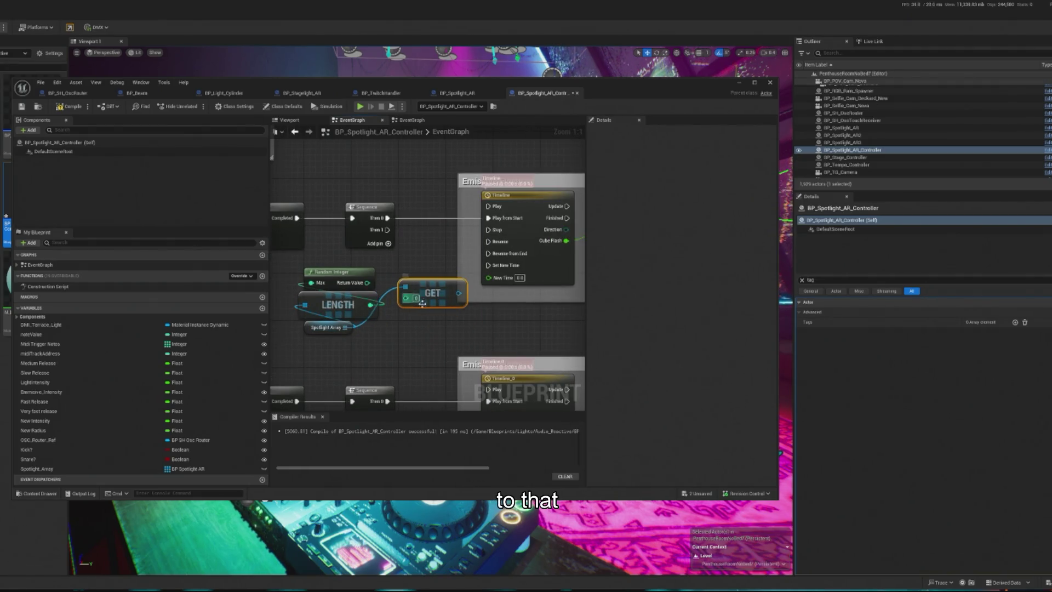
Step: Wire Random Integer into the GET index and GET's output into Set Intensity's Target
drag(367, 283, 419, 291)
scroll(419, 296, down, 2)
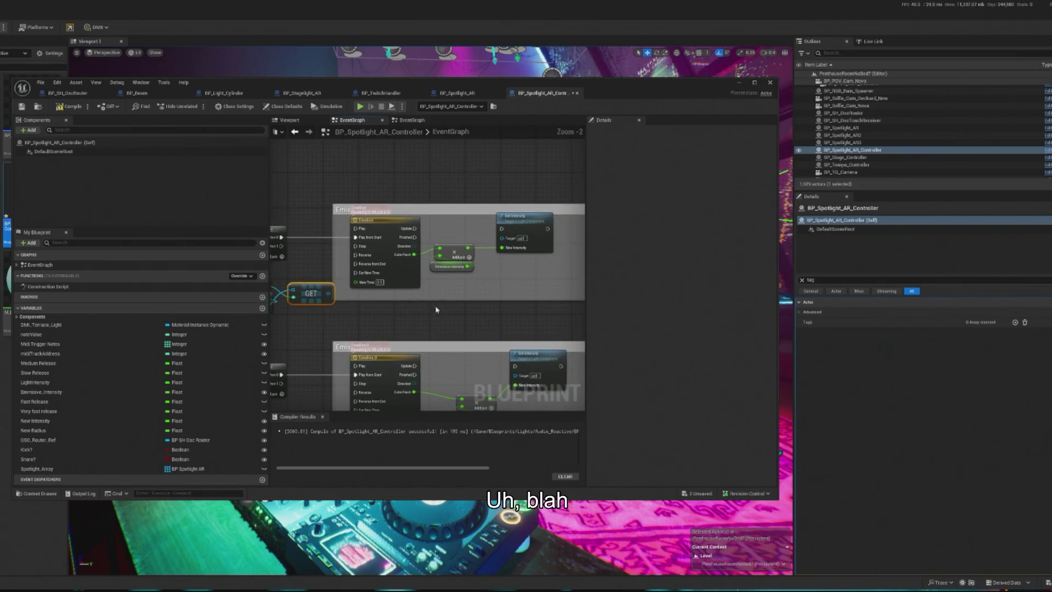
drag(327, 292, 502, 238)
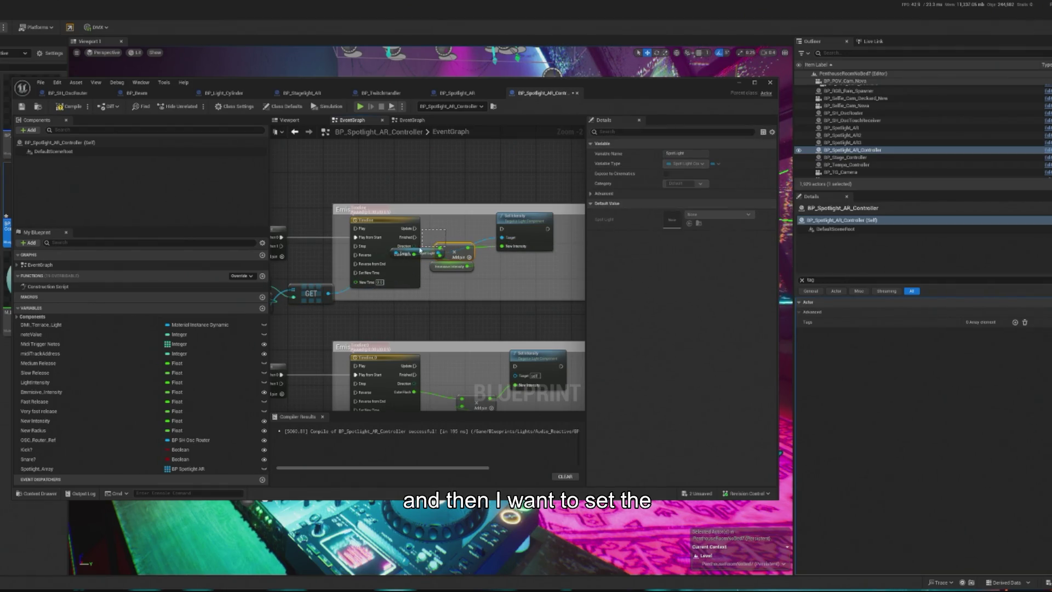
Step: Connect each Emissive Flash Timeline's Update pin to its Set Intensity node
drag(384, 220, 362, 225)
drag(419, 252, 414, 310)
drag(372, 237, 512, 233)
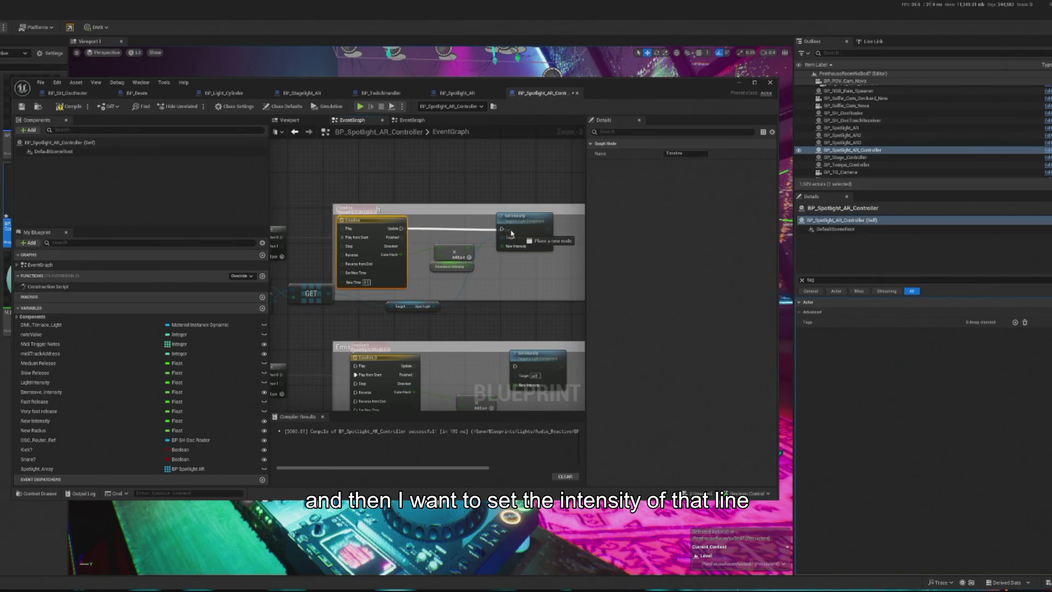
scroll(440, 274, down, 1)
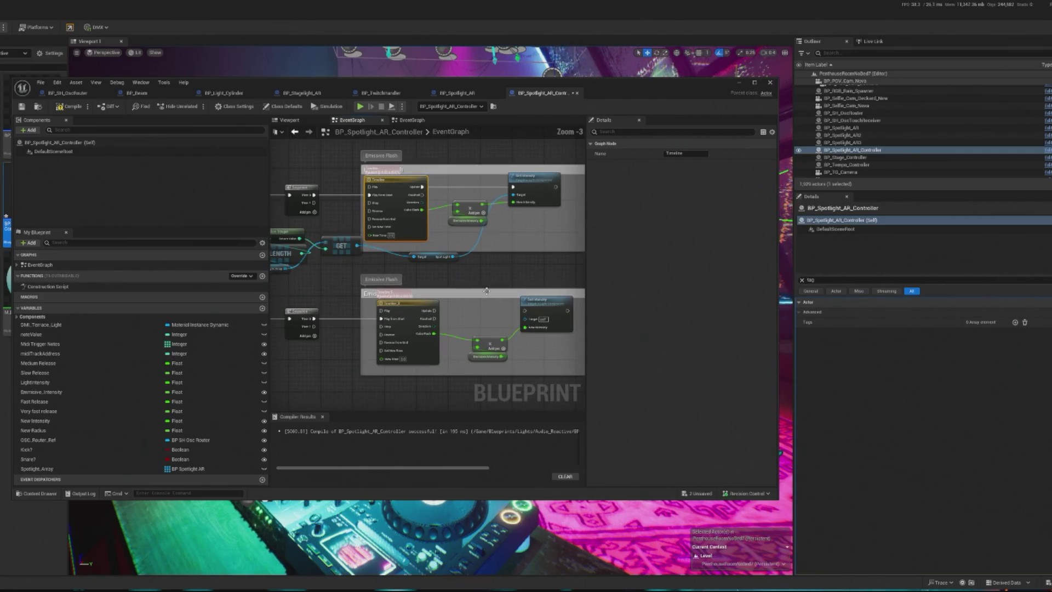
drag(434, 311, 525, 315)
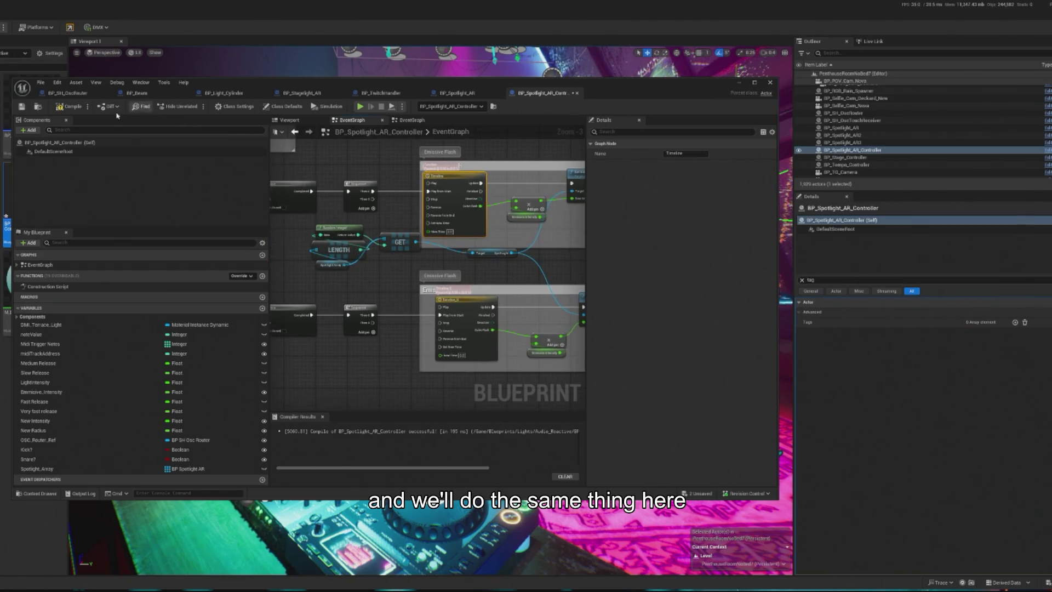
scroll(438, 244, down, 1)
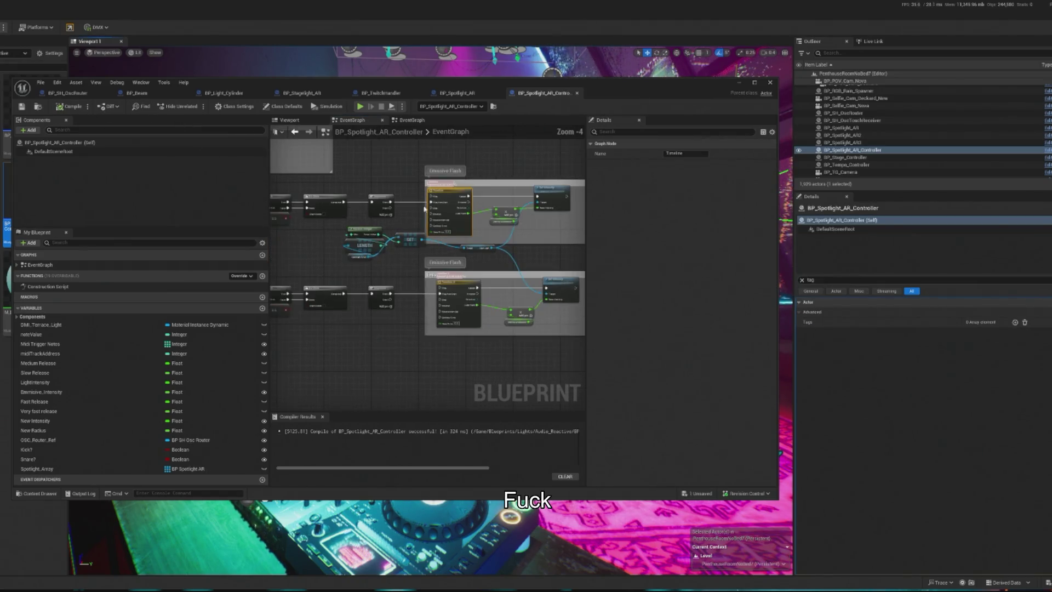
mouse_move(453, 244)
mouse_down()
mouse_move(415, 245)
mouse_move(435, 263)
mouse_move(336, 259)
mouse_move(362, 269)
mouse_move(356, 315)
mouse_up()
scroll(386, 265, down, 1)
scroll(341, 258, up, 5)
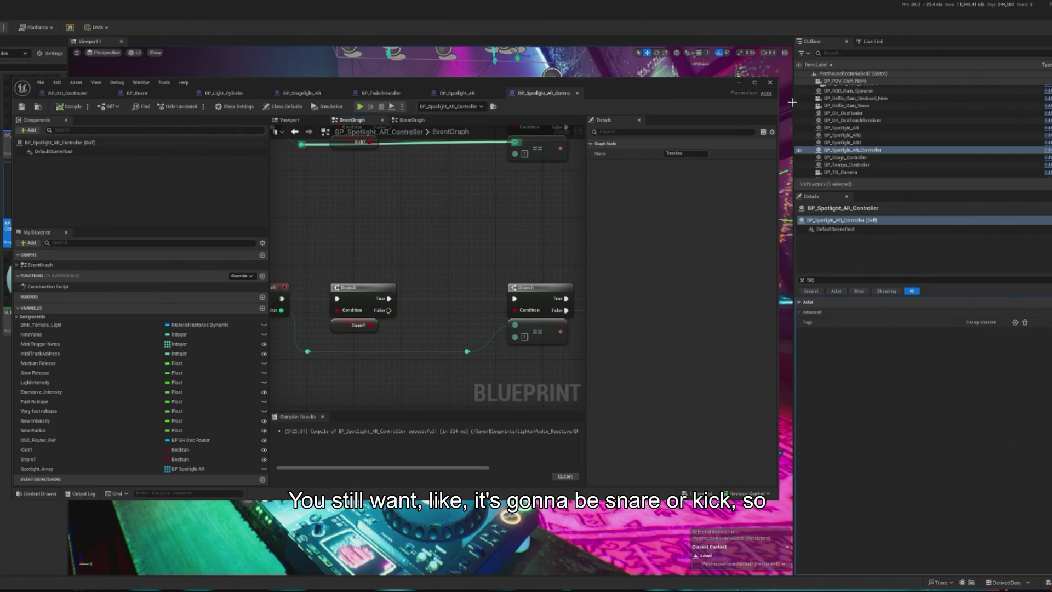
Step: Uncheck Snare? on BP_Spotlight_AR3 in the Details panel
click(803, 280)
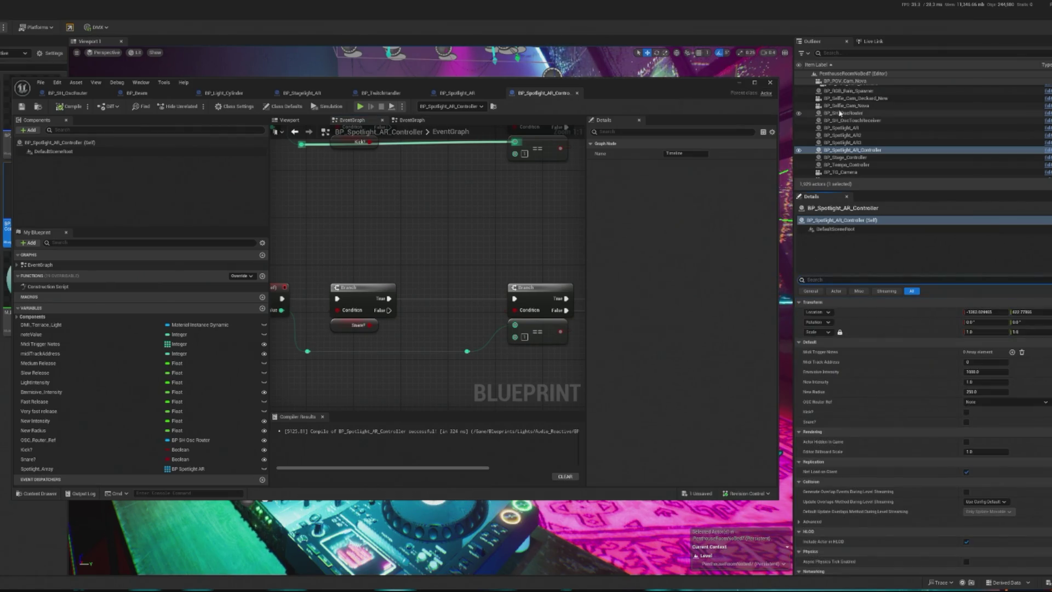
scroll(427, 147, down, 3)
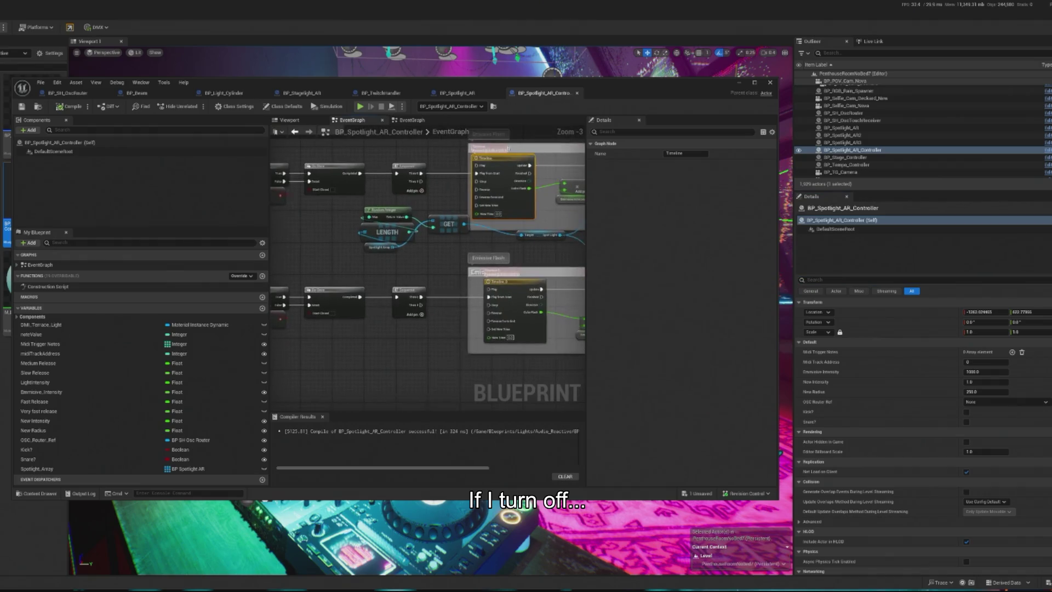
drag(427, 147, 491, 272)
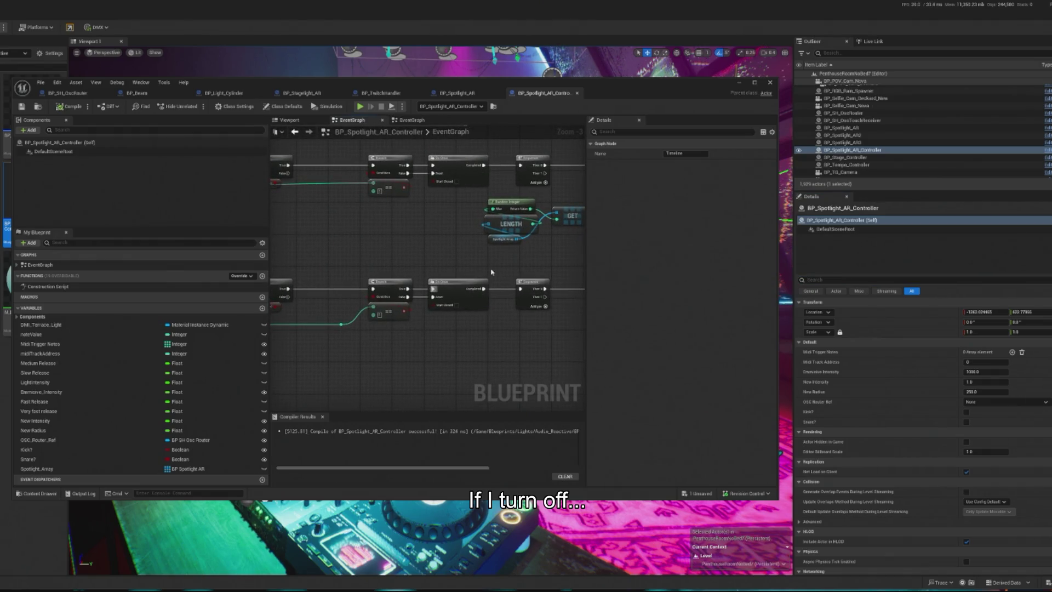
click(855, 142)
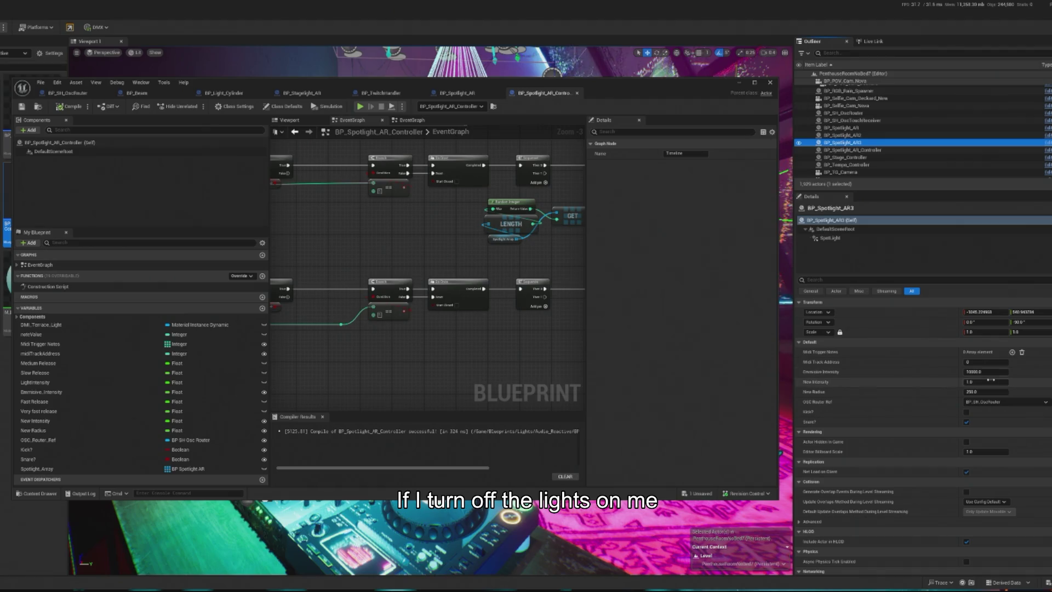
click(966, 421)
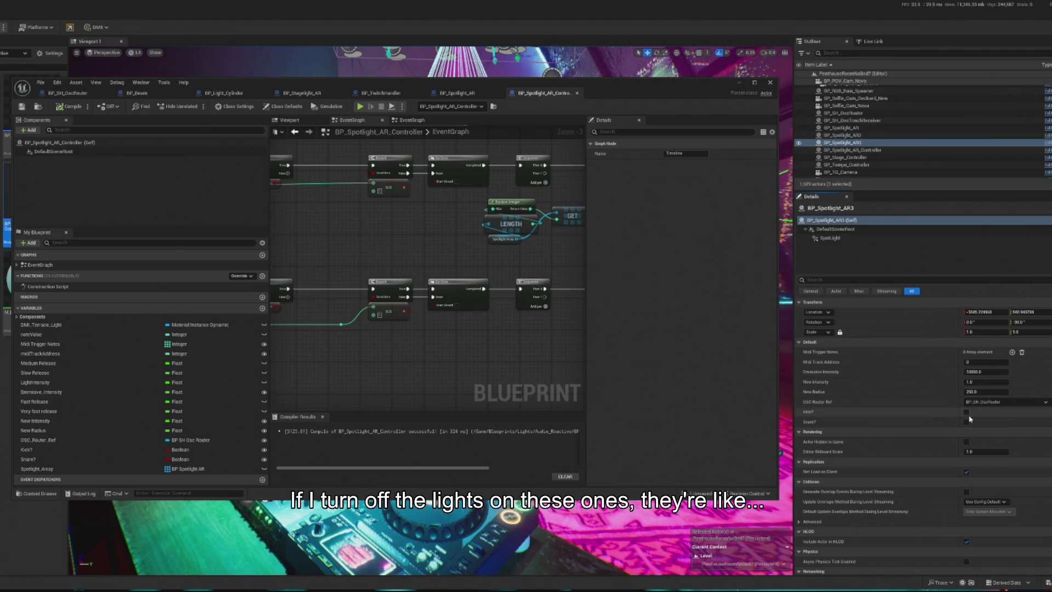
Step: Review the tag settings of BP_Spotlight_AR, AR2 and AR3, then minimize the Blueprint editor
click(858, 136)
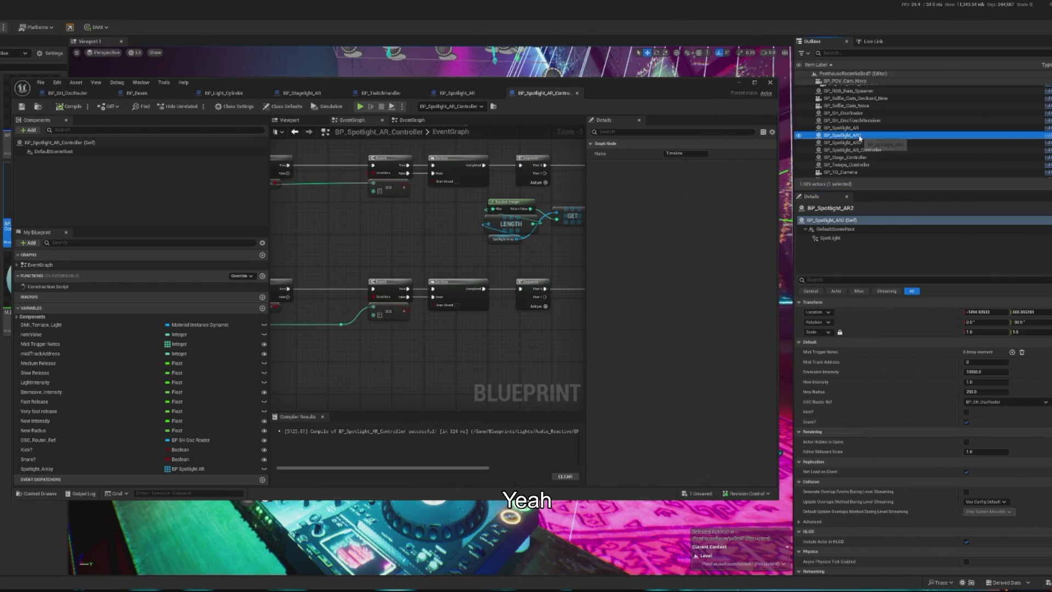
click(855, 128)
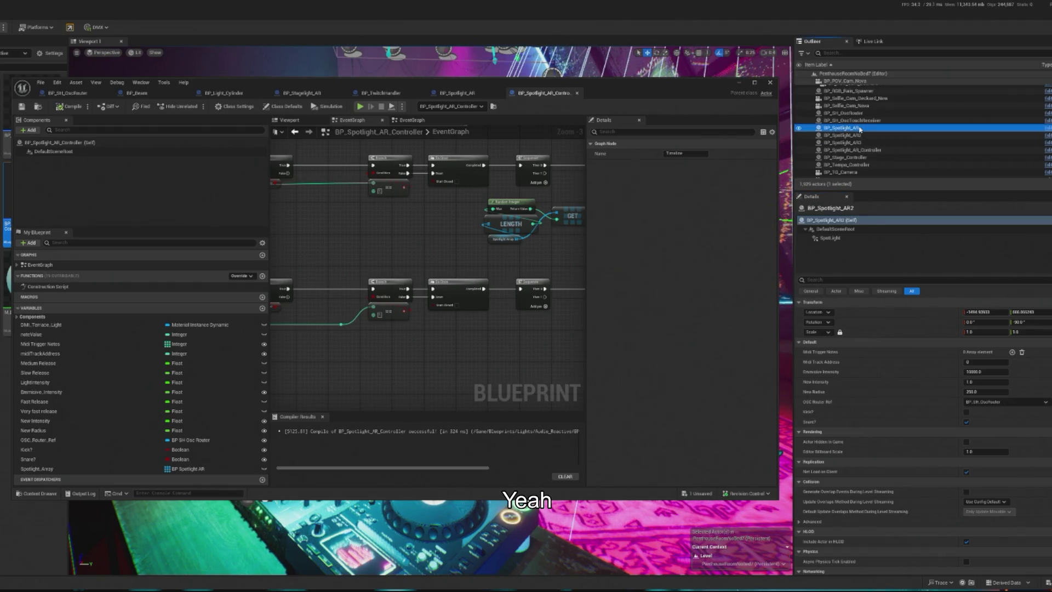
click(842, 280)
text(tag)
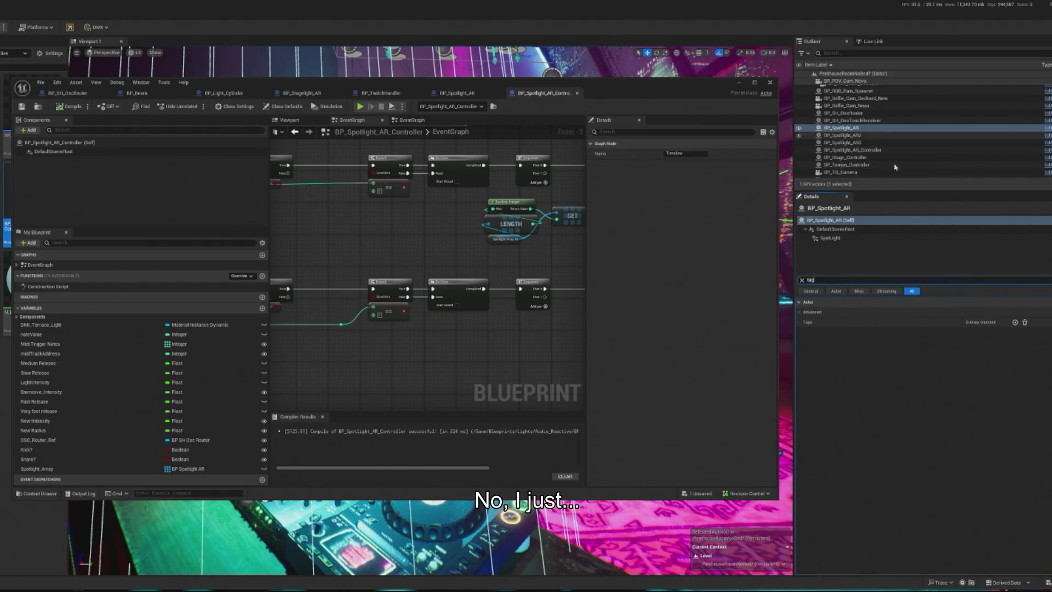
click(801, 280)
click(842, 136)
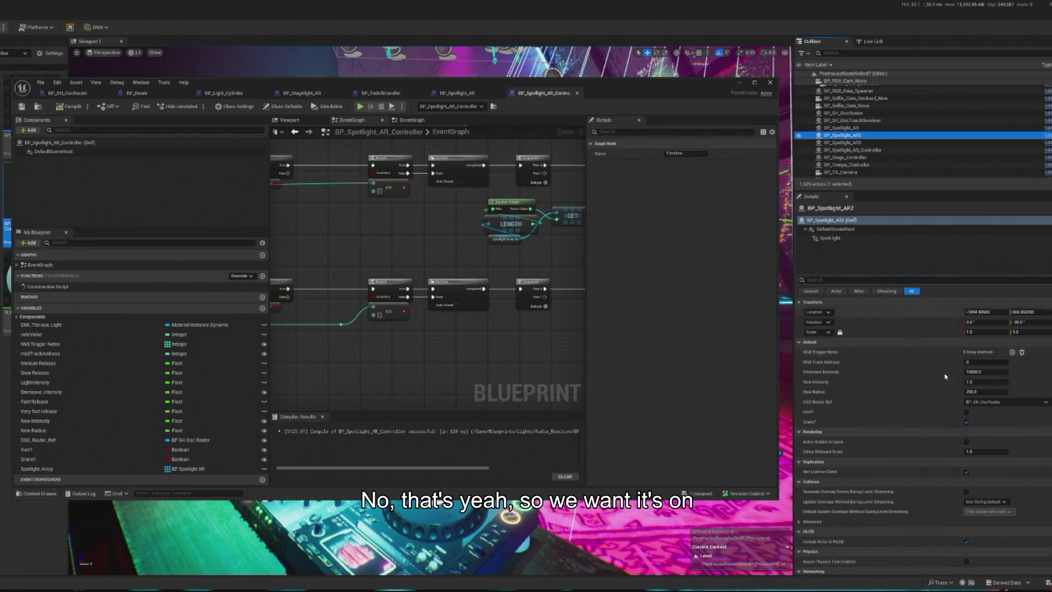
click(842, 143)
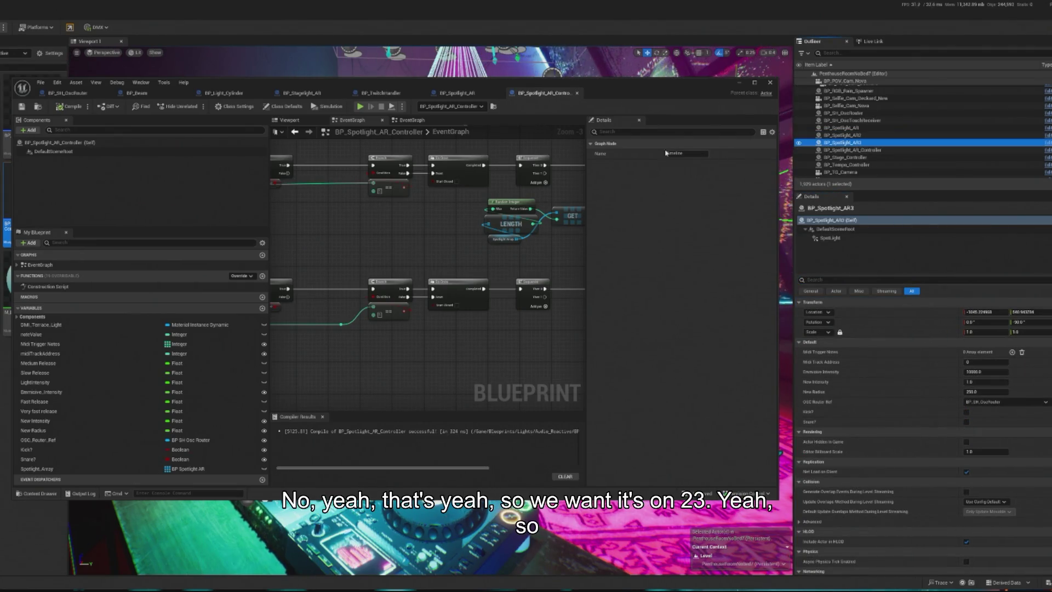
click(739, 83)
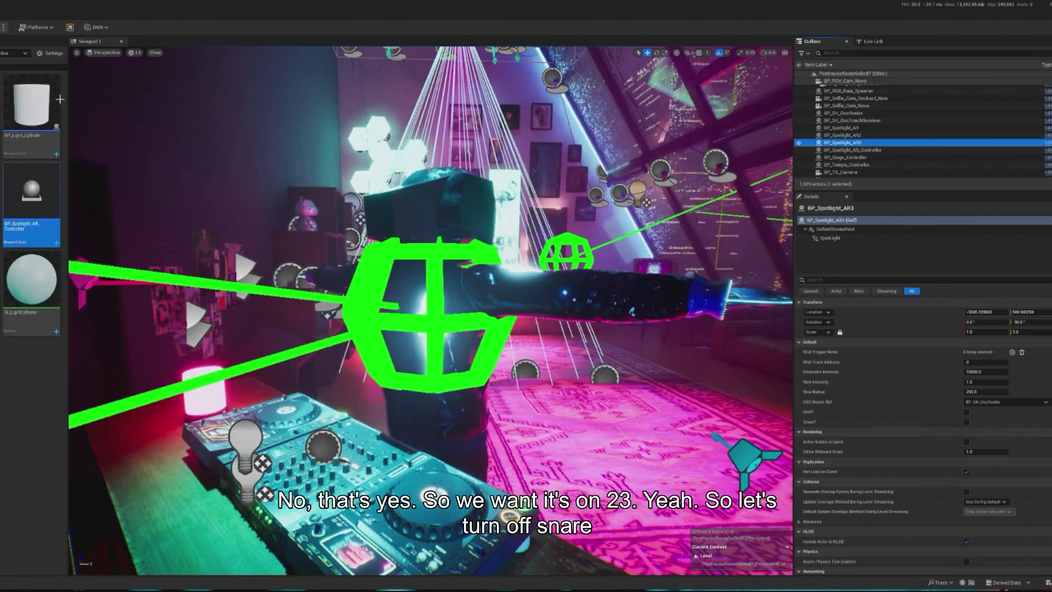
Step: Tick Snare? on BP_Spotlight_AR_Controller and test it in a quick play-in-editor run
click(868, 150)
click(967, 422)
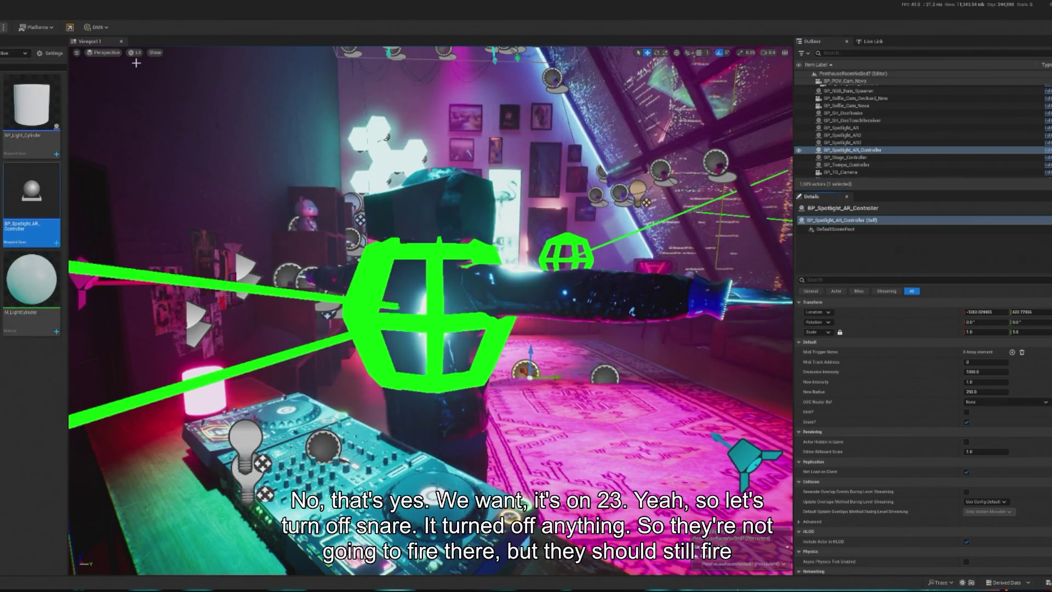
key(alt+p)
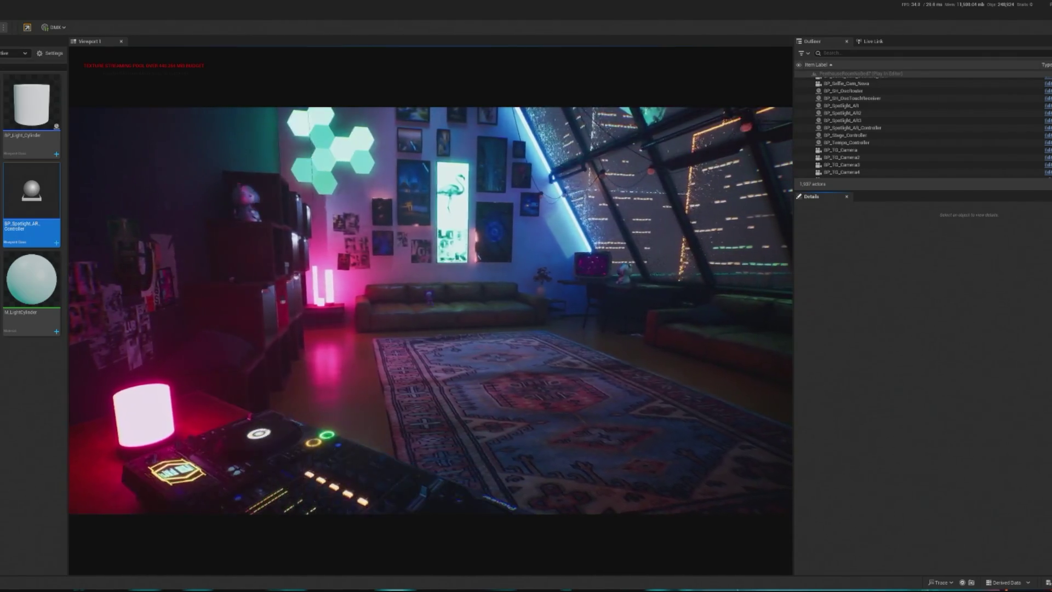
key(Escape)
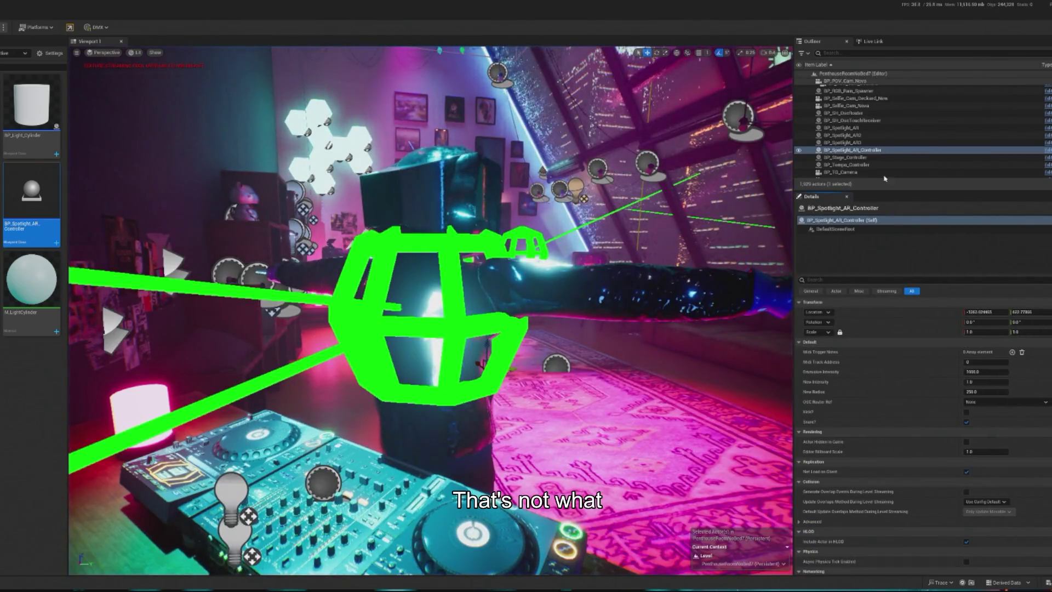
Step: Set the controller's OSC Router Ref to BP_SH_OscRouter and play-test the level again
click(1006, 402)
click(995, 487)
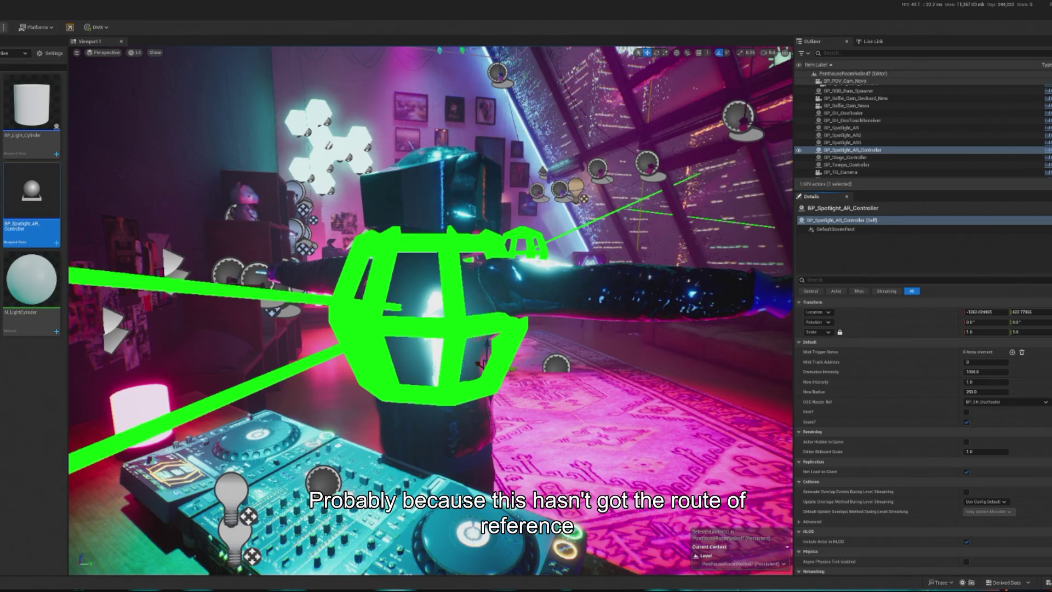
key(alt+p)
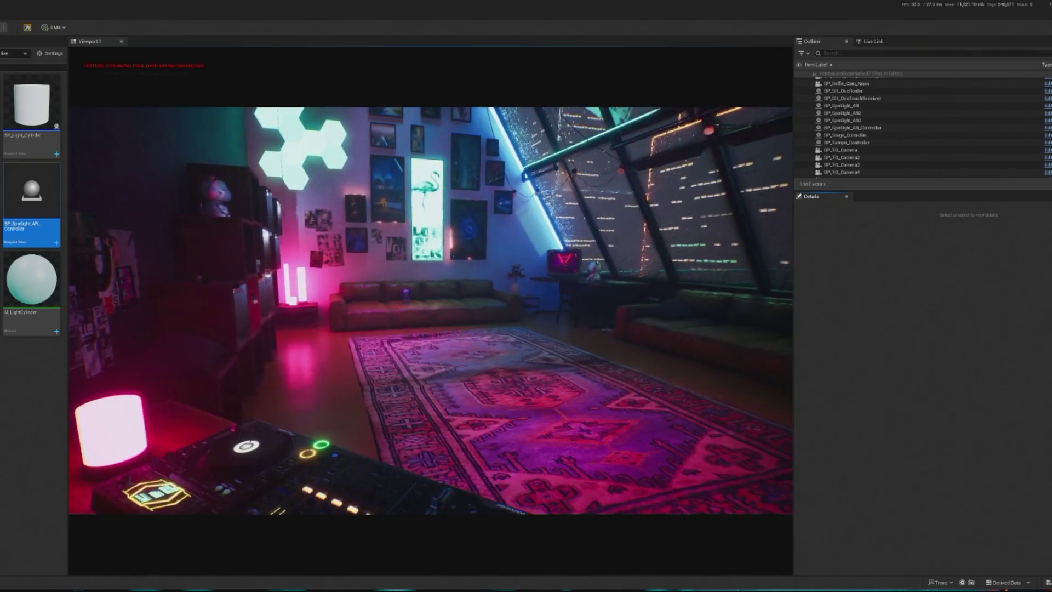
click(430, 310)
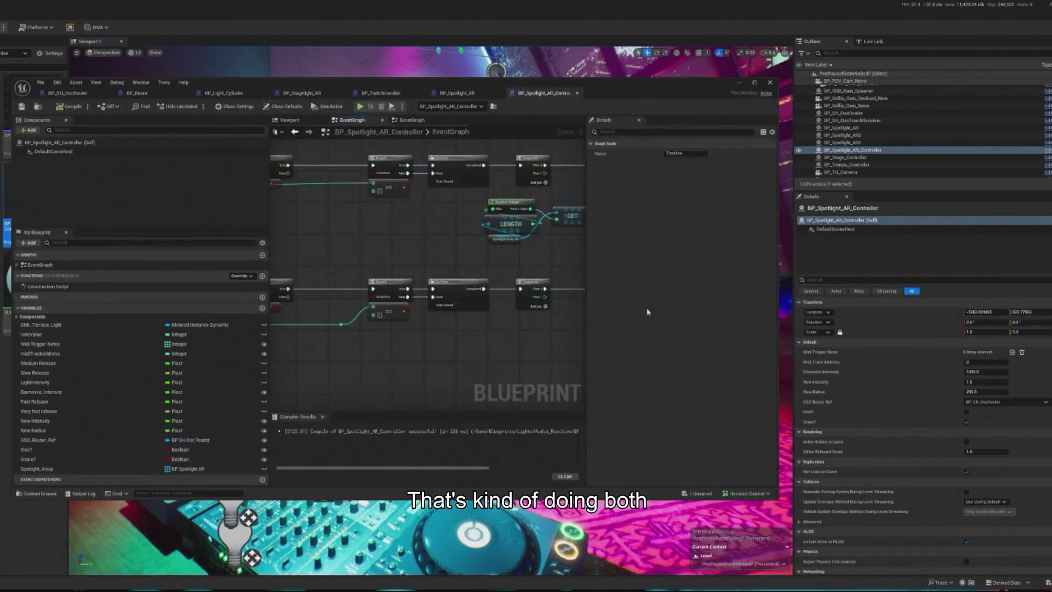
scroll(469, 307, down, 6)
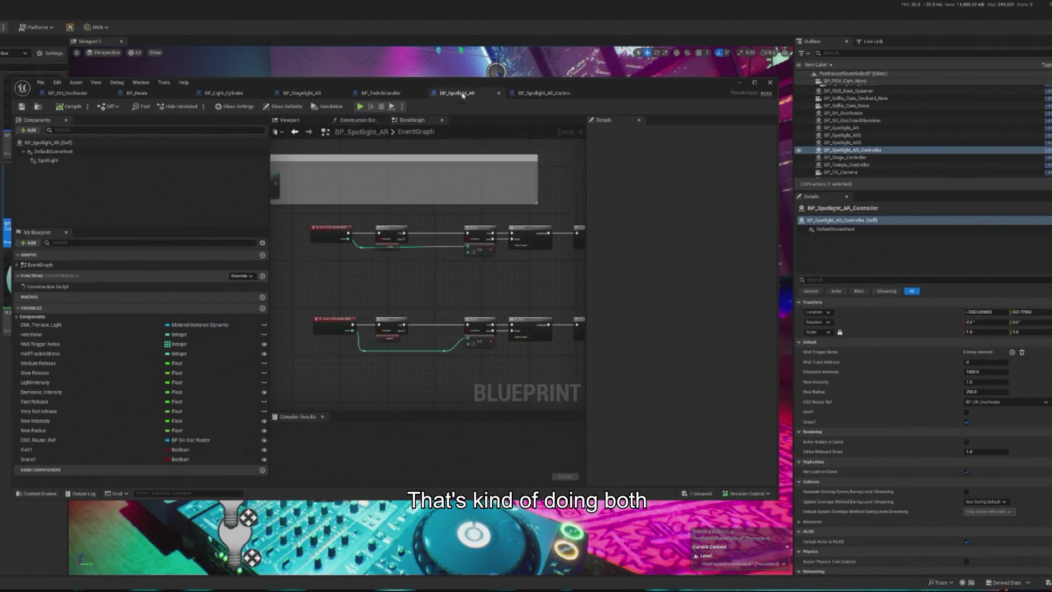
scroll(417, 254, up, 3)
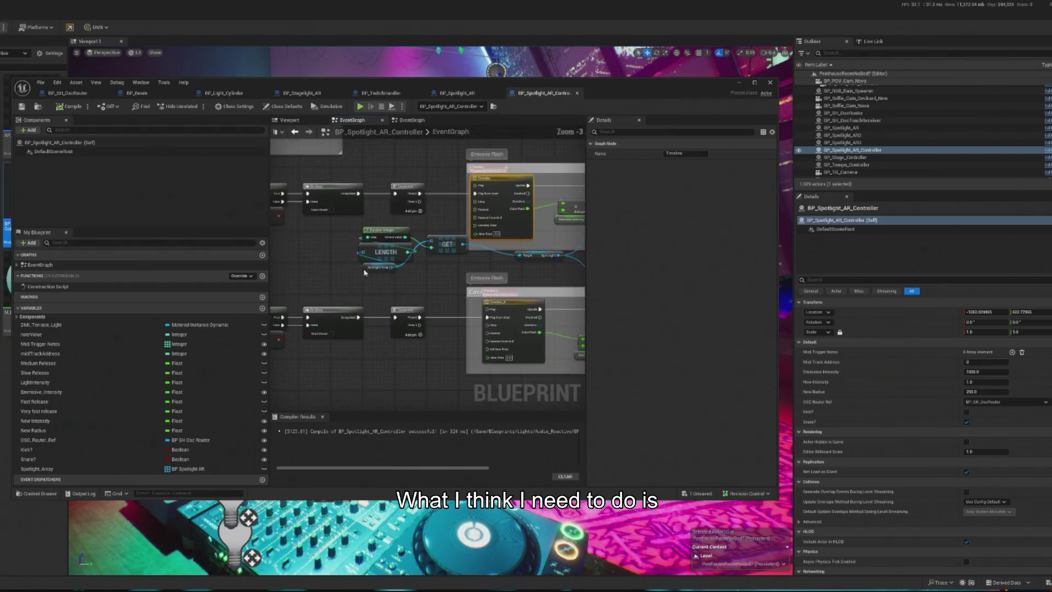
drag(353, 263, 460, 306)
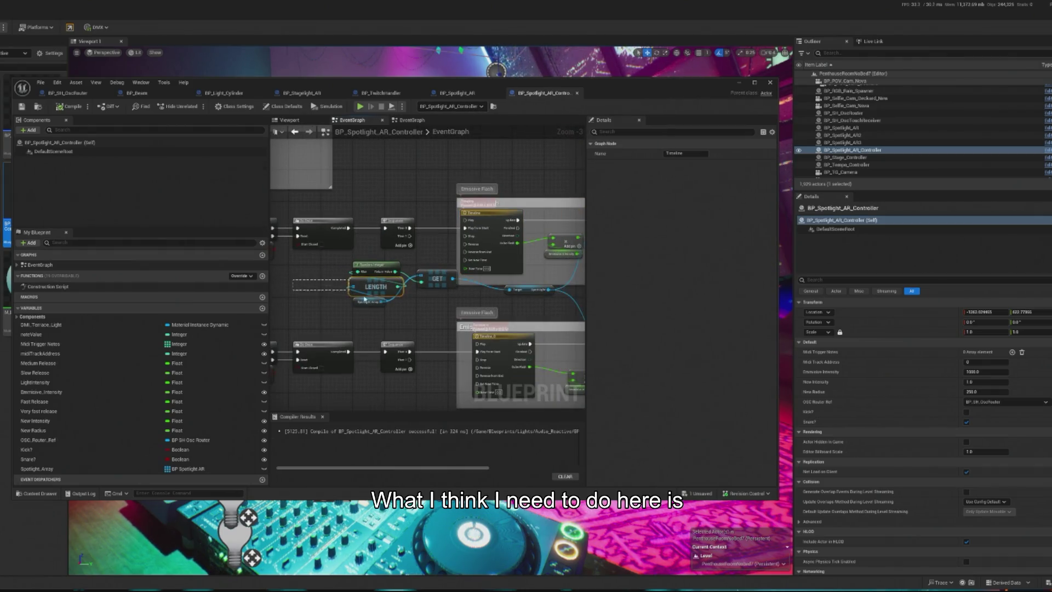
drag(376, 286, 352, 302)
drag(389, 268, 343, 279)
mouse_move(416, 274)
mouse_down()
mouse_move(351, 278)
mouse_move(403, 290)
mouse_up()
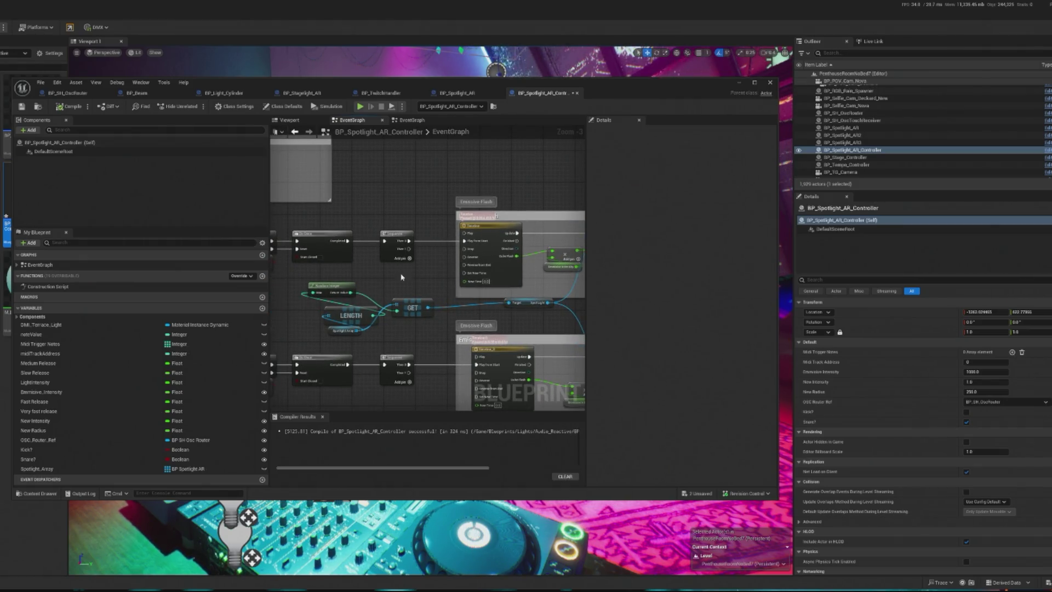
right_click(393, 285)
text(do on)
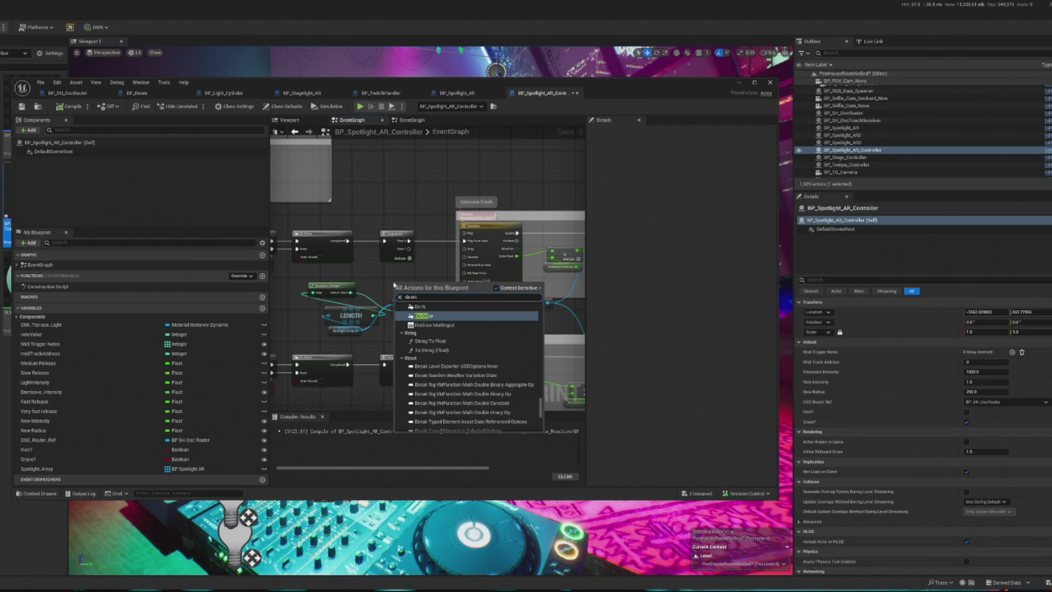
click(439, 316)
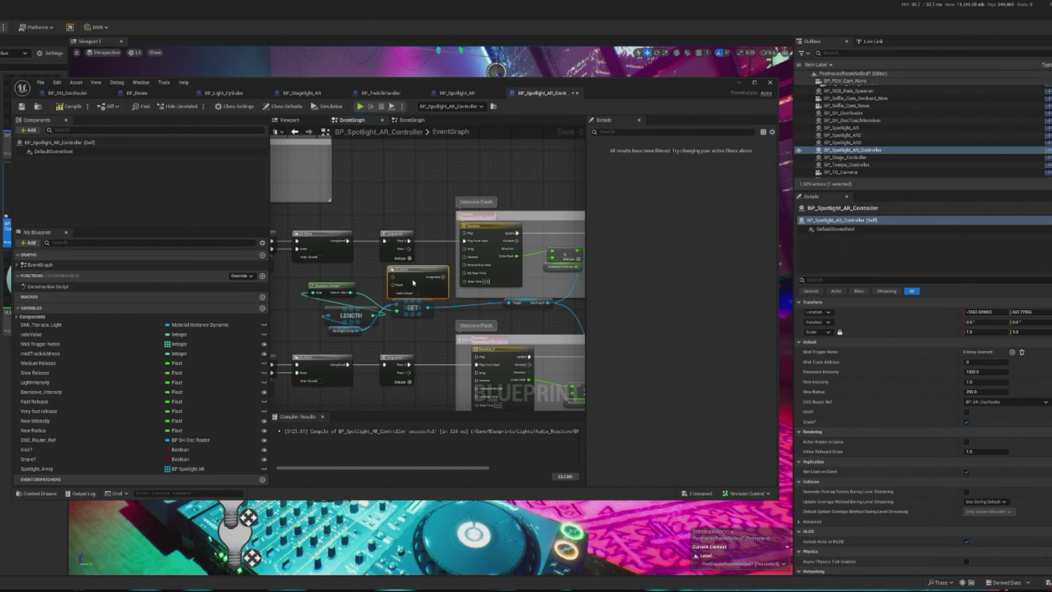
drag(346, 261, 432, 269)
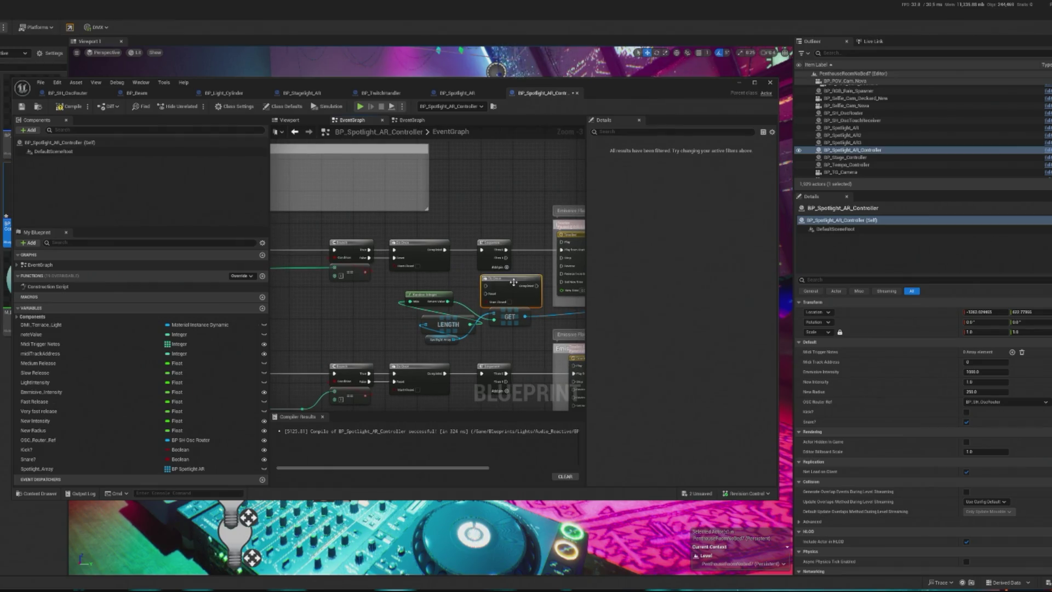
key(Delete)
drag(390, 308, 476, 326)
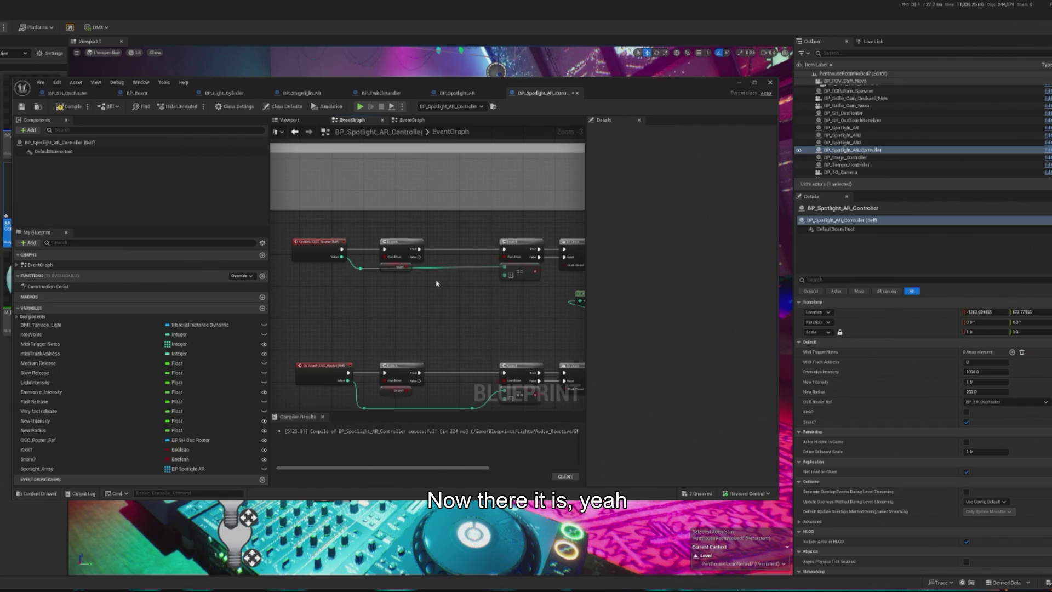
drag(437, 284, 451, 287)
mouse_move(503, 307)
mouse_down()
mouse_move(432, 251)
mouse_move(356, 232)
mouse_move(430, 304)
mouse_move(463, 301)
mouse_move(383, 332)
mouse_up()
scroll(445, 341, up, 2)
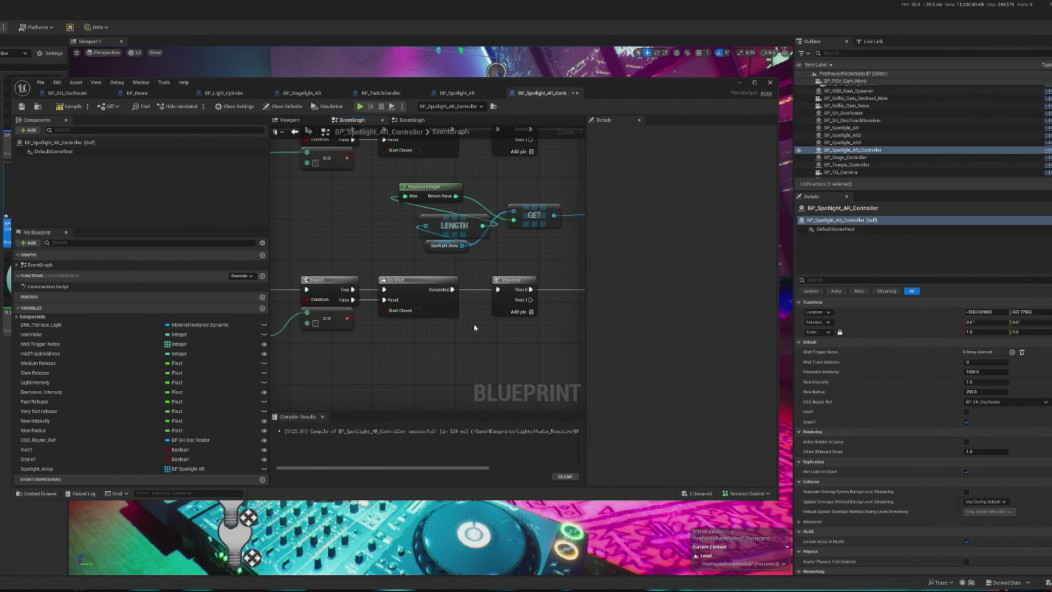
mouse_move(475, 323)
mouse_down()
mouse_move(506, 336)
mouse_move(471, 338)
mouse_move(568, 346)
mouse_move(434, 349)
mouse_up()
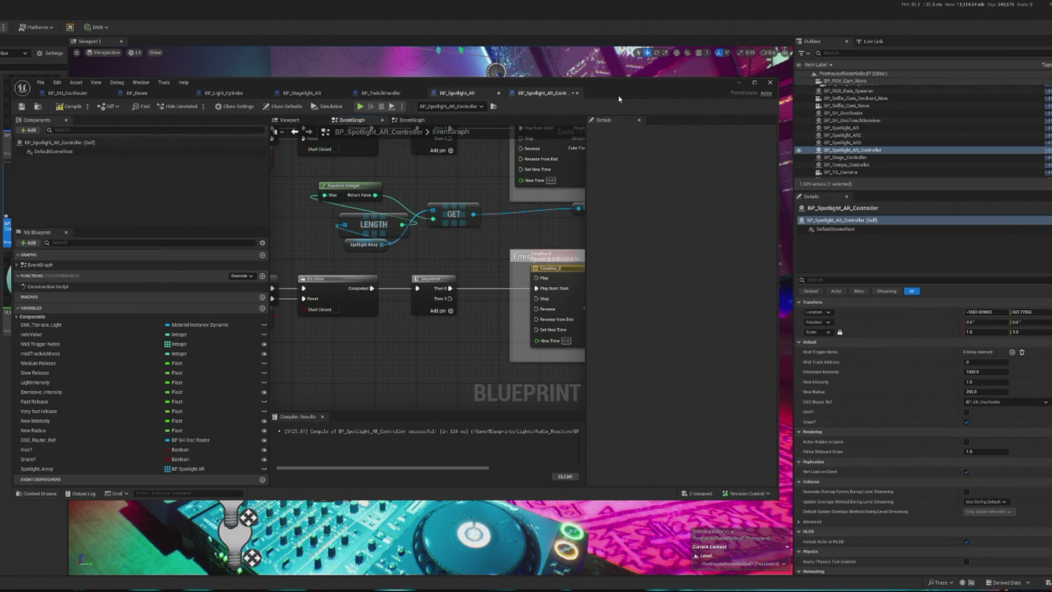
Step: Minimize the Blueprint editor and run a brief play-in-editor test of the level
click(739, 82)
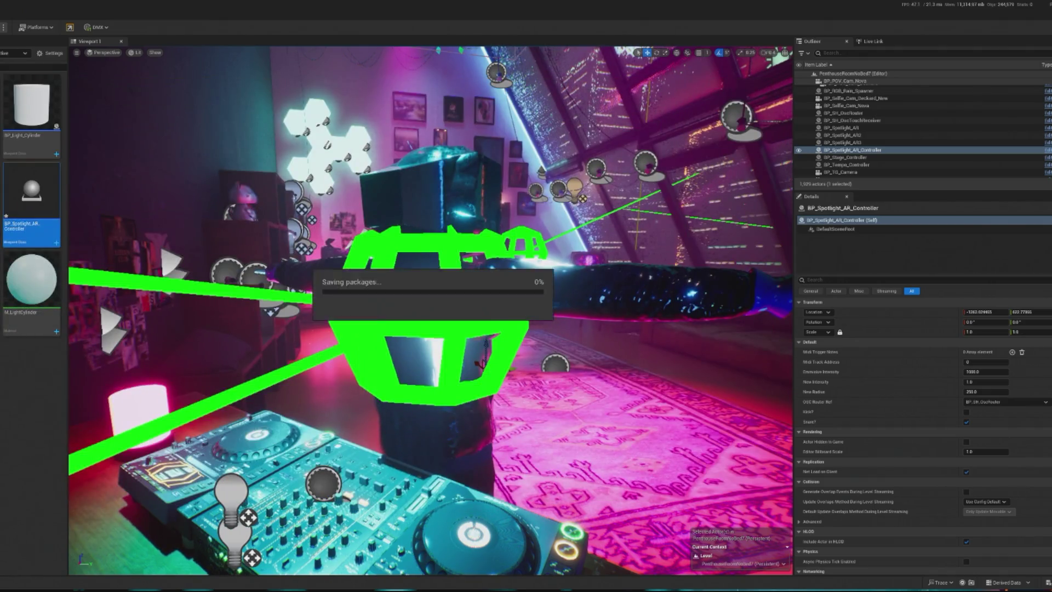
key(alt+p)
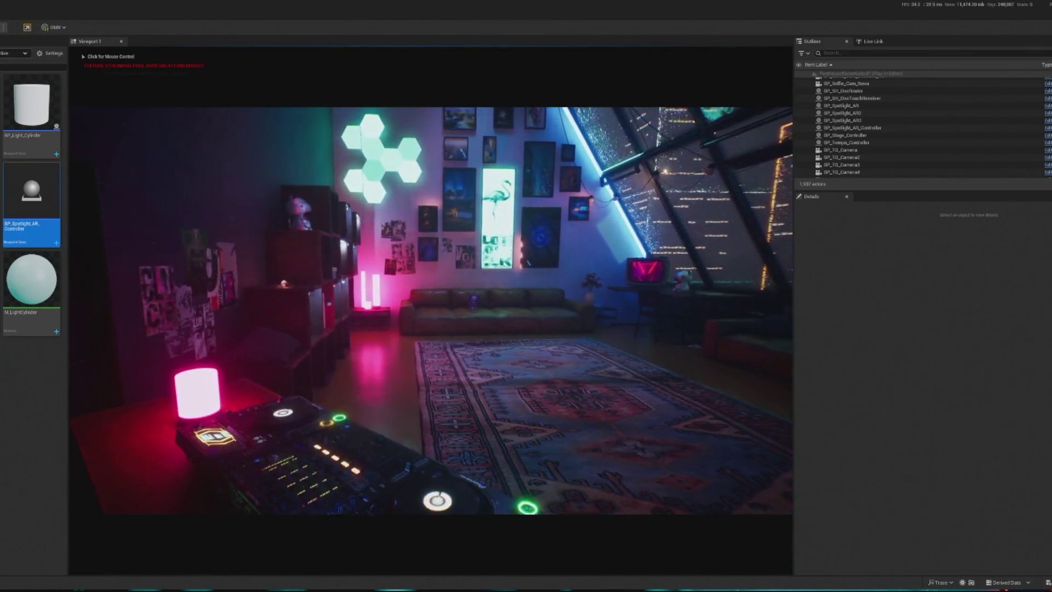
key(Escape)
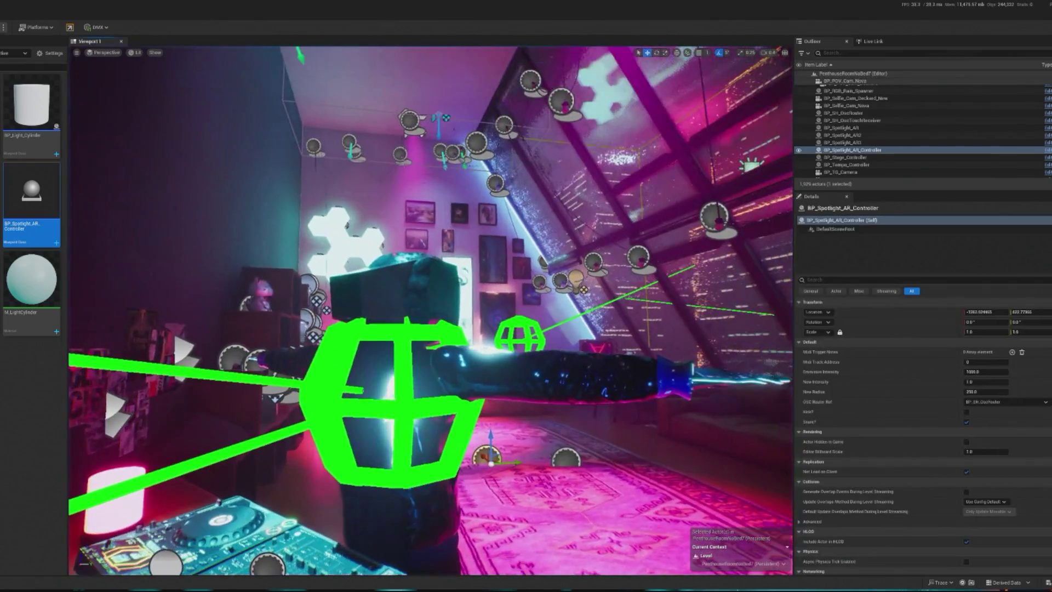
Step: Select the ceiling spotlights and open BP_Spotlight_AR3's Blueprint
click(404, 122)
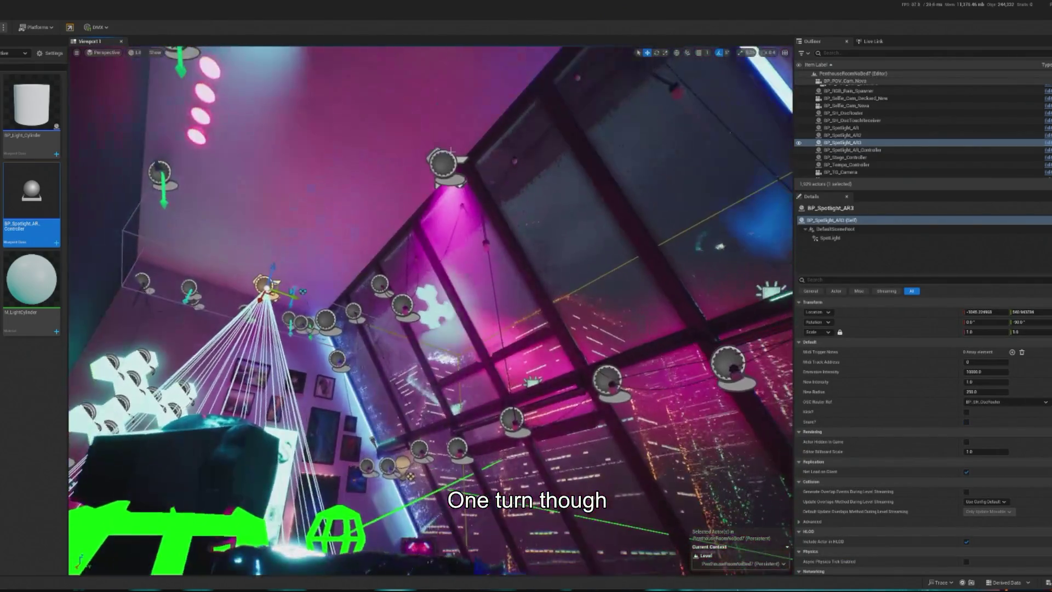
click(443, 162)
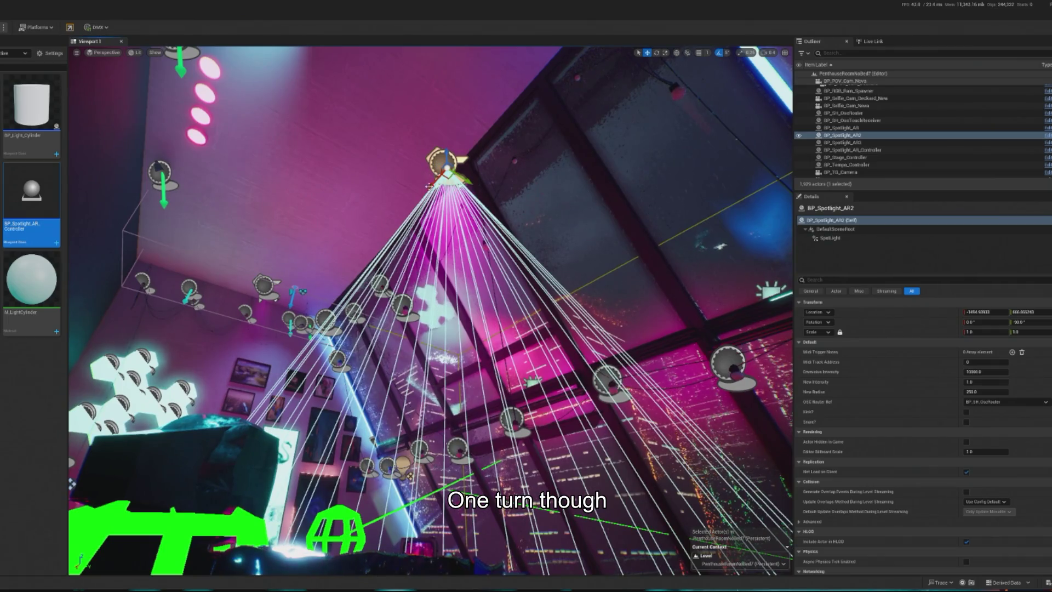
drag(429, 187, 402, 326)
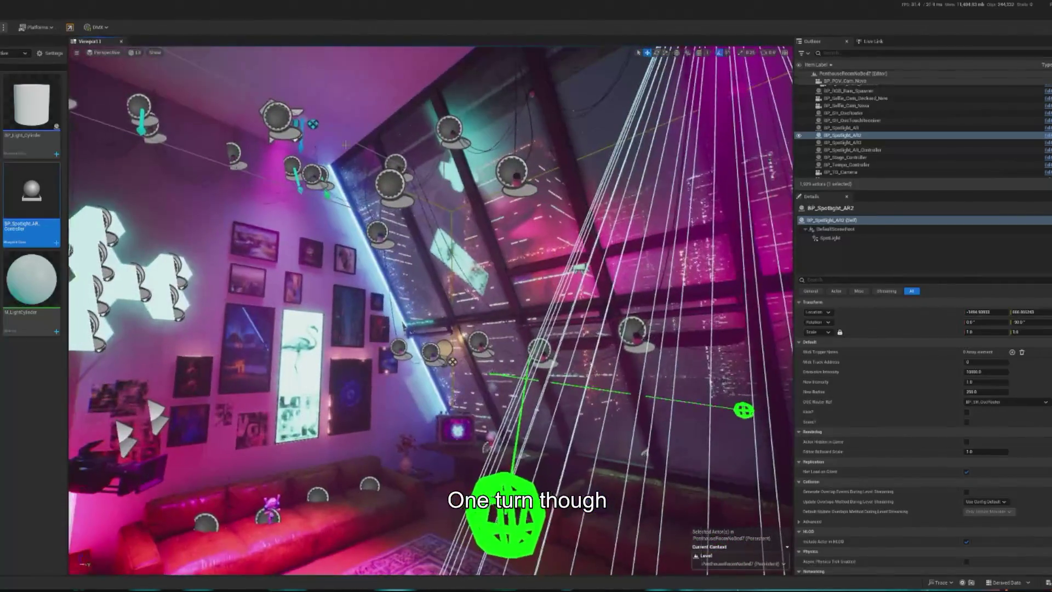
double_click(277, 115)
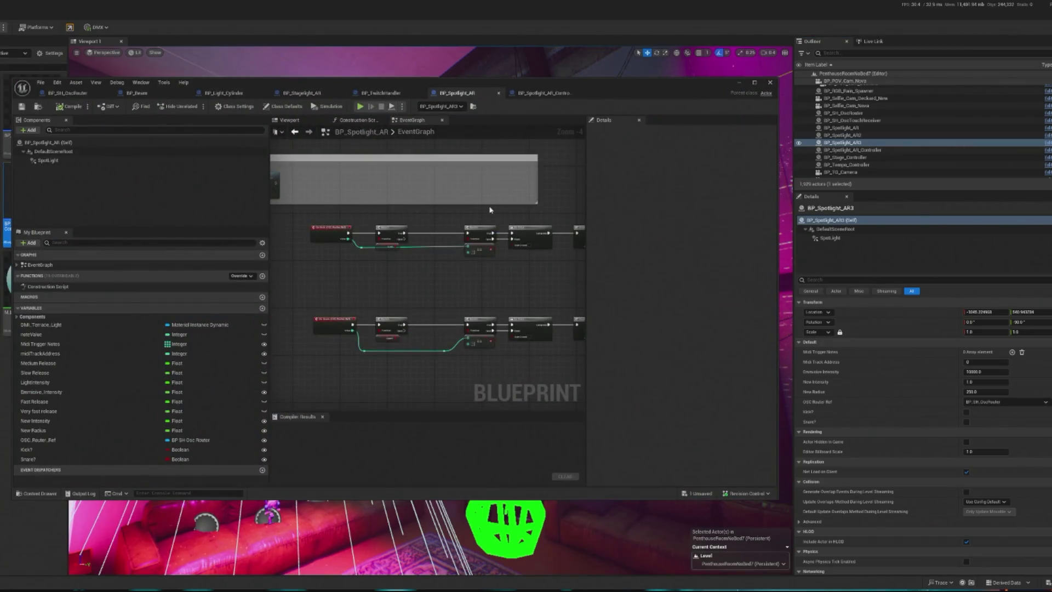
Step: Delete the Sequence node, link Do Once Completed to the timeline's Play from Start, and minimize the editor
scroll(492, 207, down, 1)
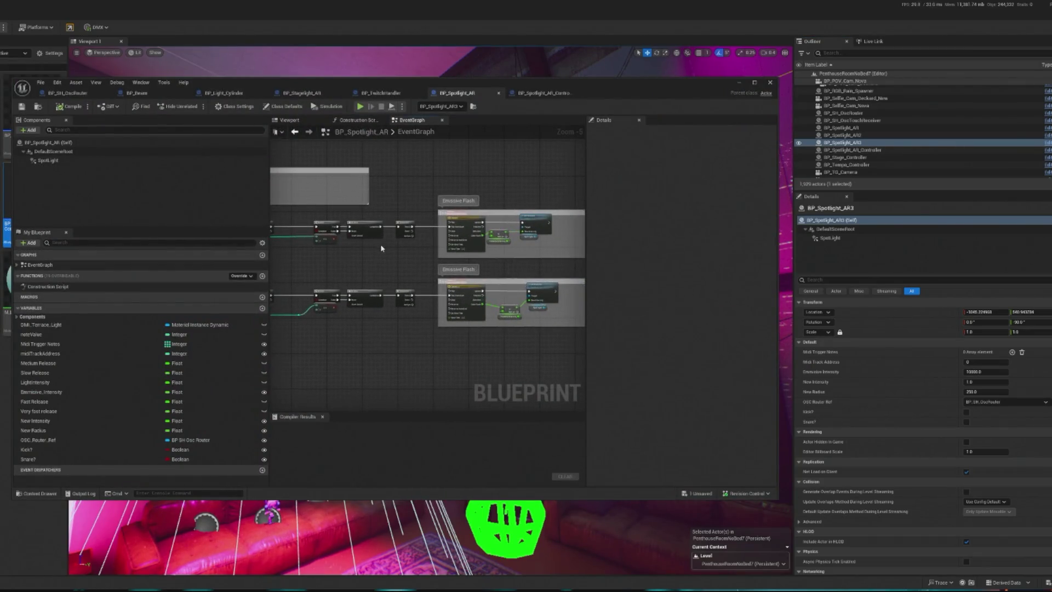
scroll(382, 248, up, 3)
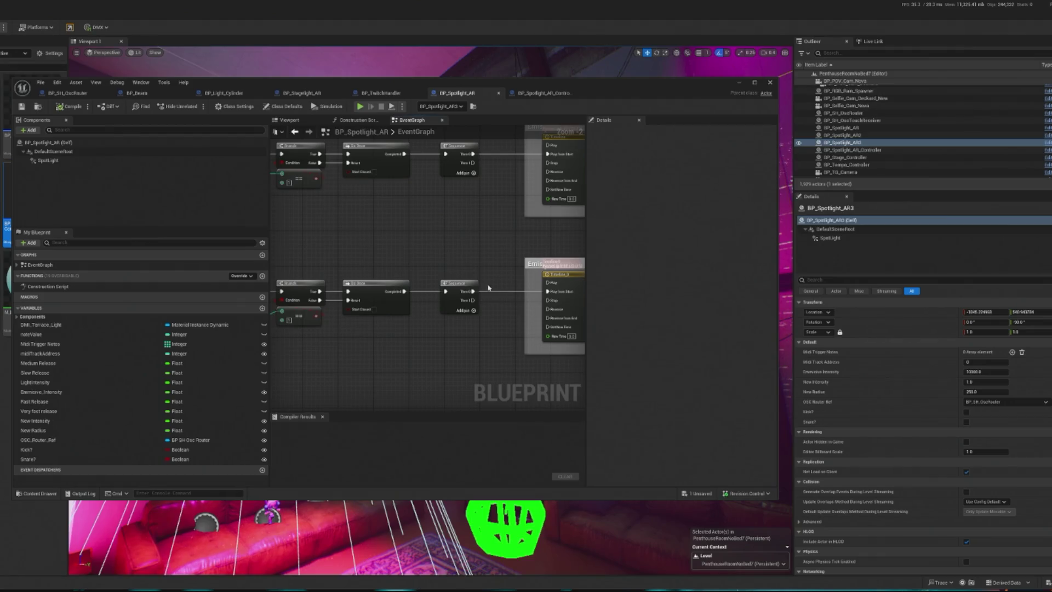
key(Delete)
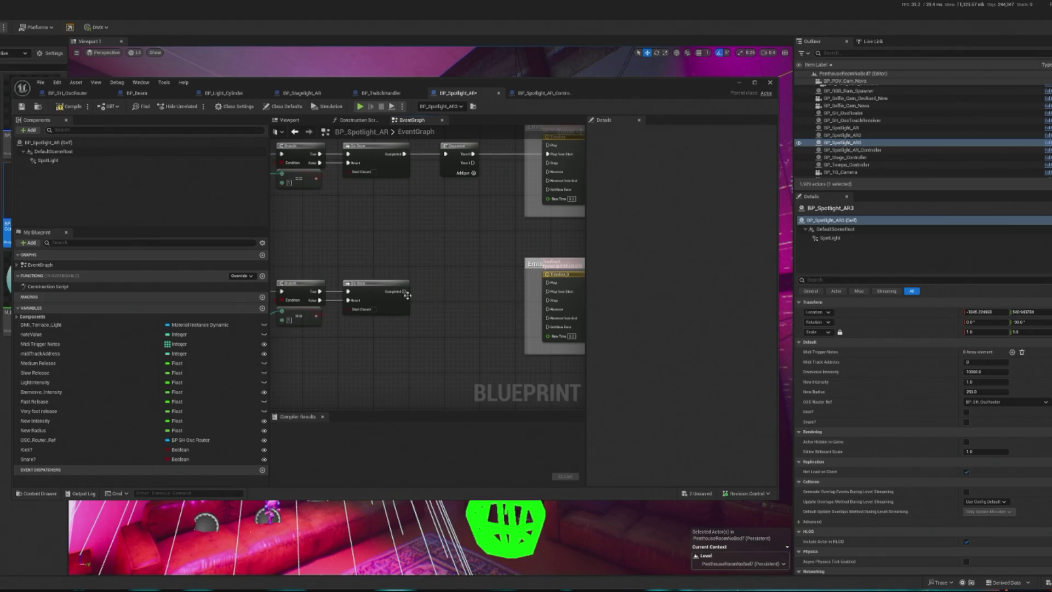
drag(406, 295, 547, 292)
scroll(440, 320, down, 1)
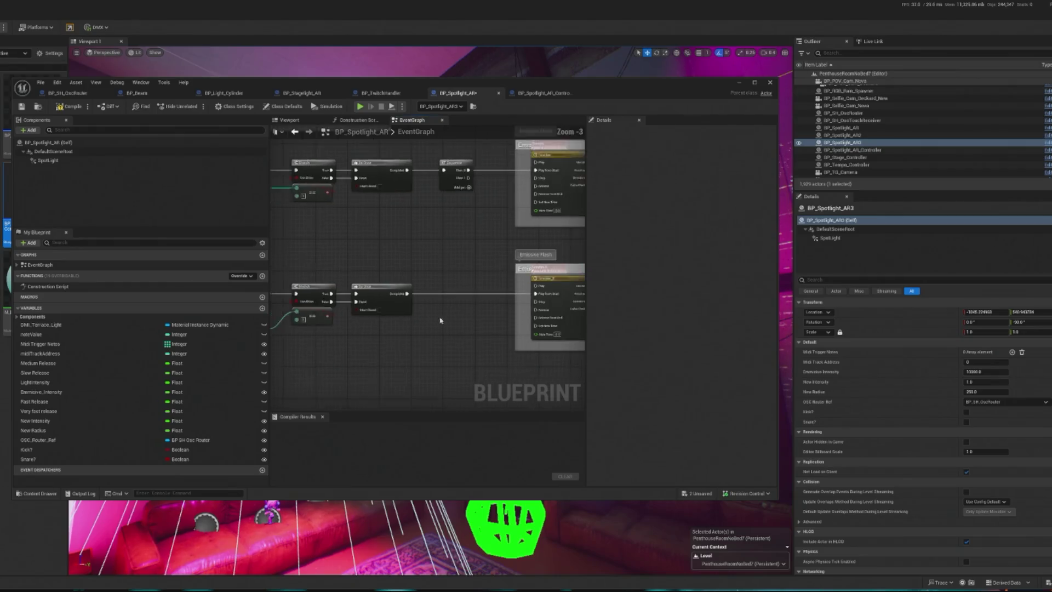
drag(440, 321, 312, 318)
scroll(517, 299, up, 2)
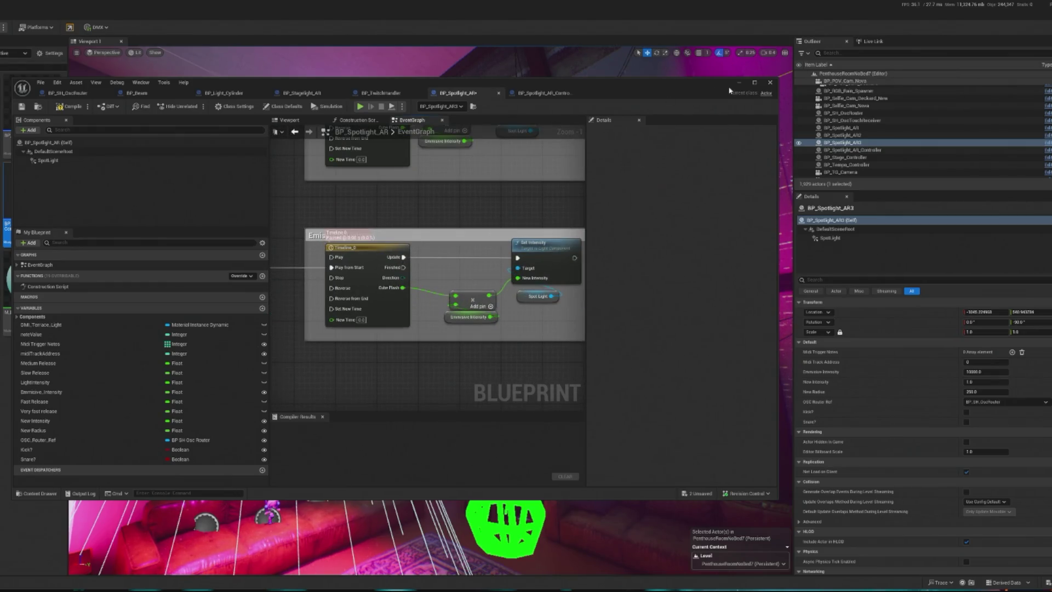
click(738, 82)
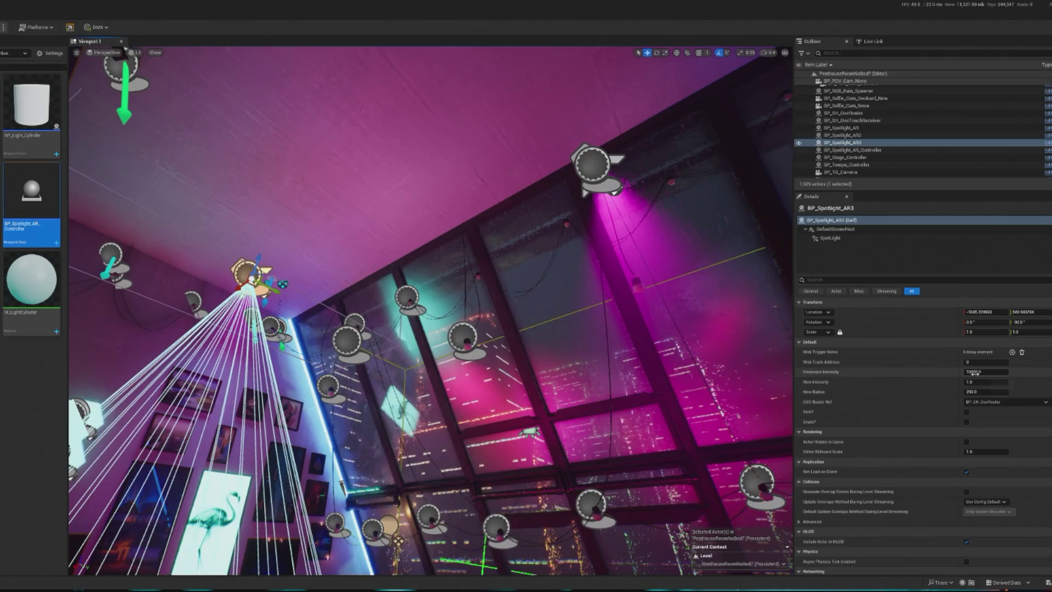
Step: Set Emissive Intensity to 100000.0 on BP_Spotlight_AR3 and BP_Spotlight_AR2, then start play-in-editor
text(0)
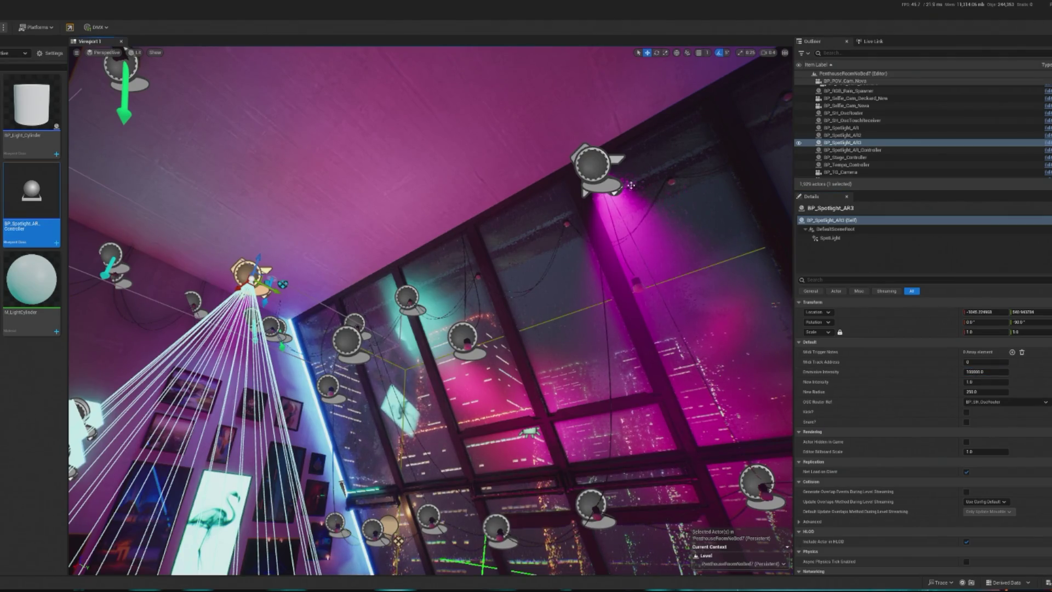
click(631, 184)
click(973, 372)
text(0)
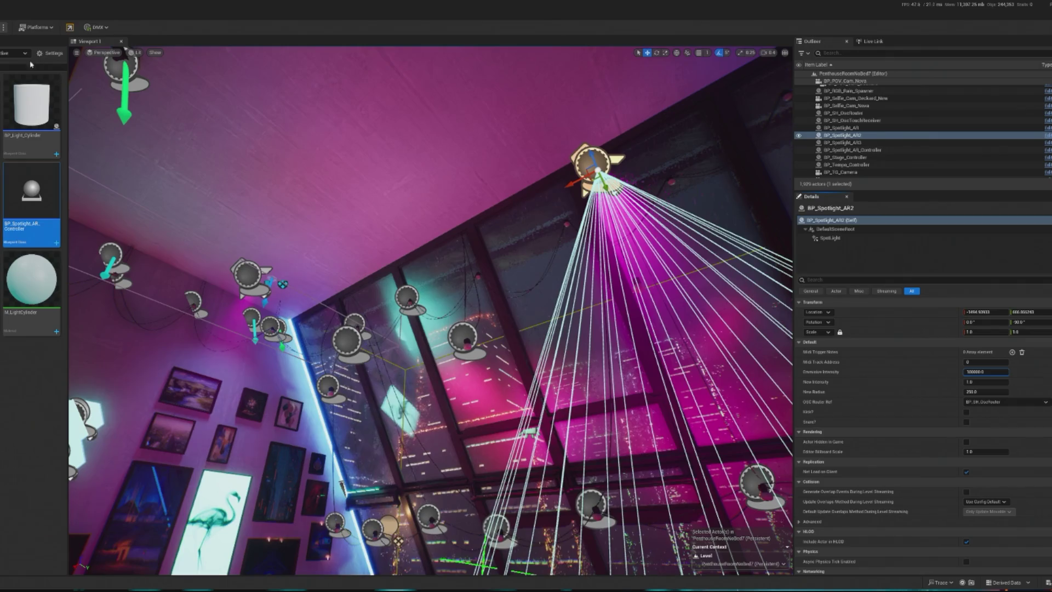
key(alt+p)
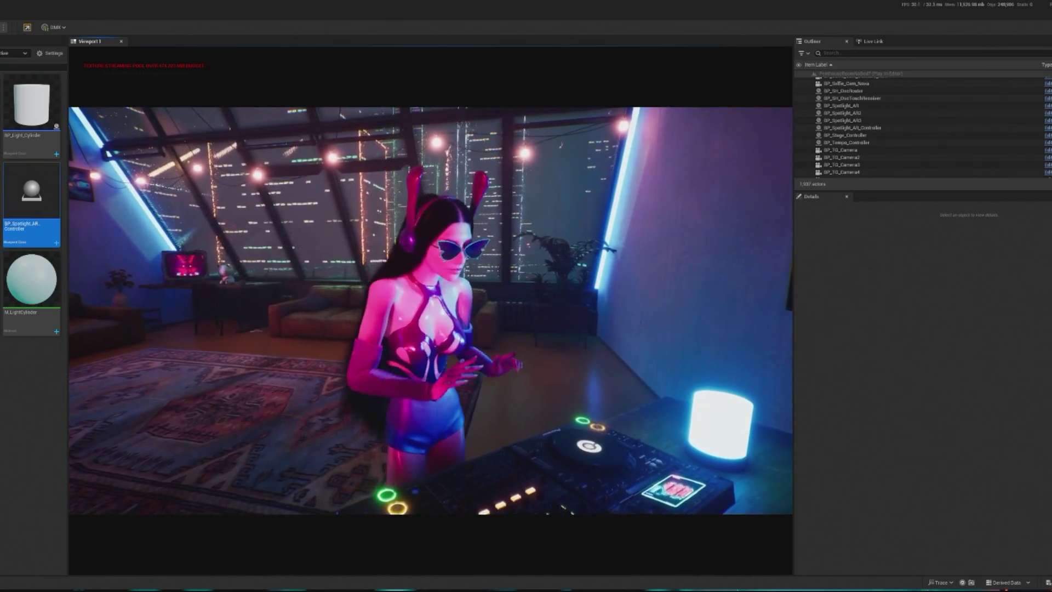
Step: Release the mouse with Shift+F1 and watch the DJ dance during the play session
key(shift+F1)
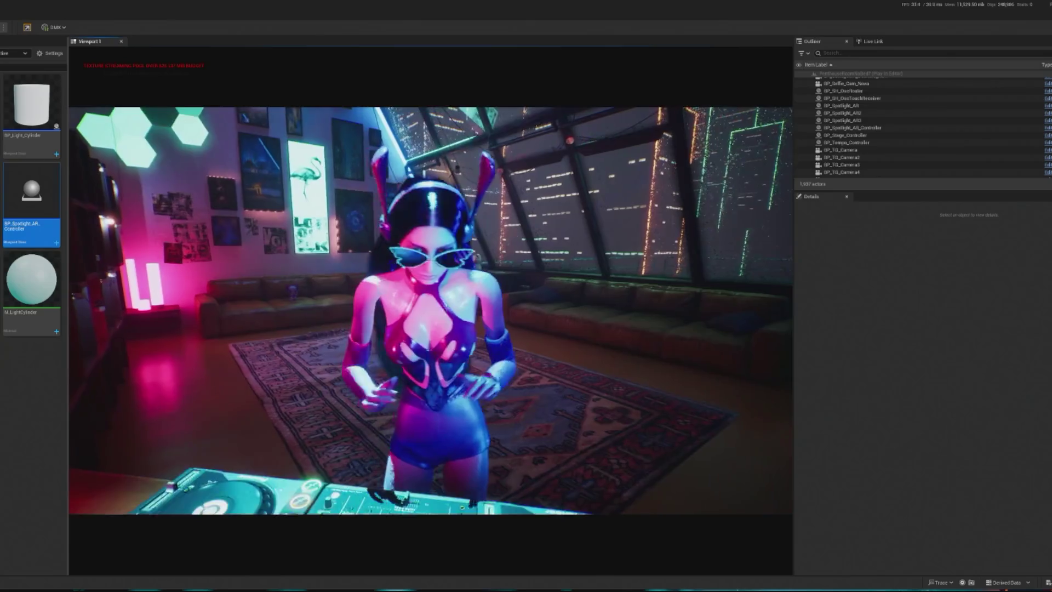
key(shift+F1)
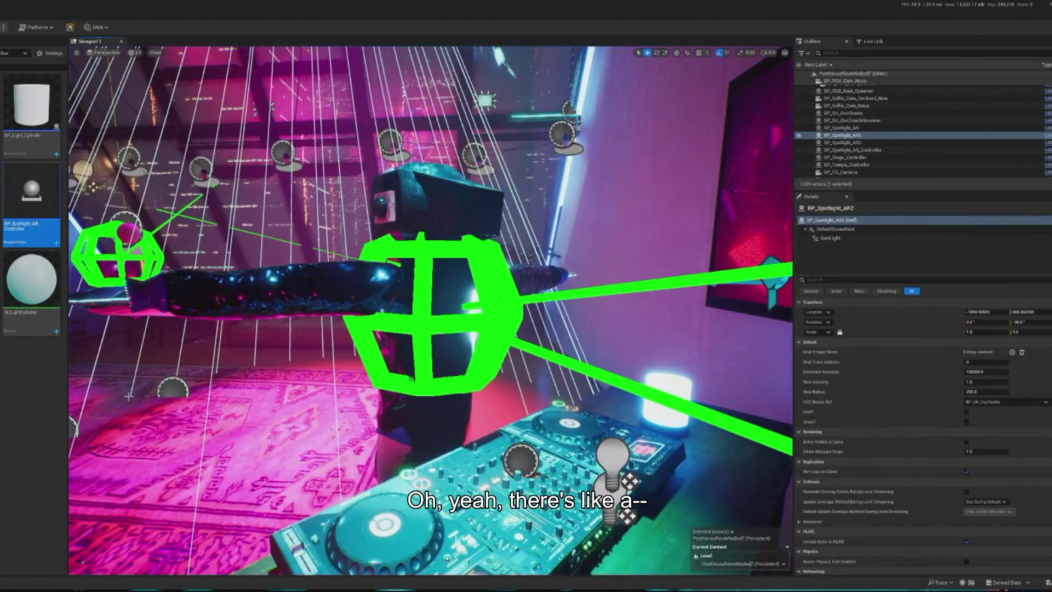
Step: Open the wall TV Plane2's M_Apartment_Chat material, move the editor aside, and start play-in-editor
drag(128, 395, 555, 254)
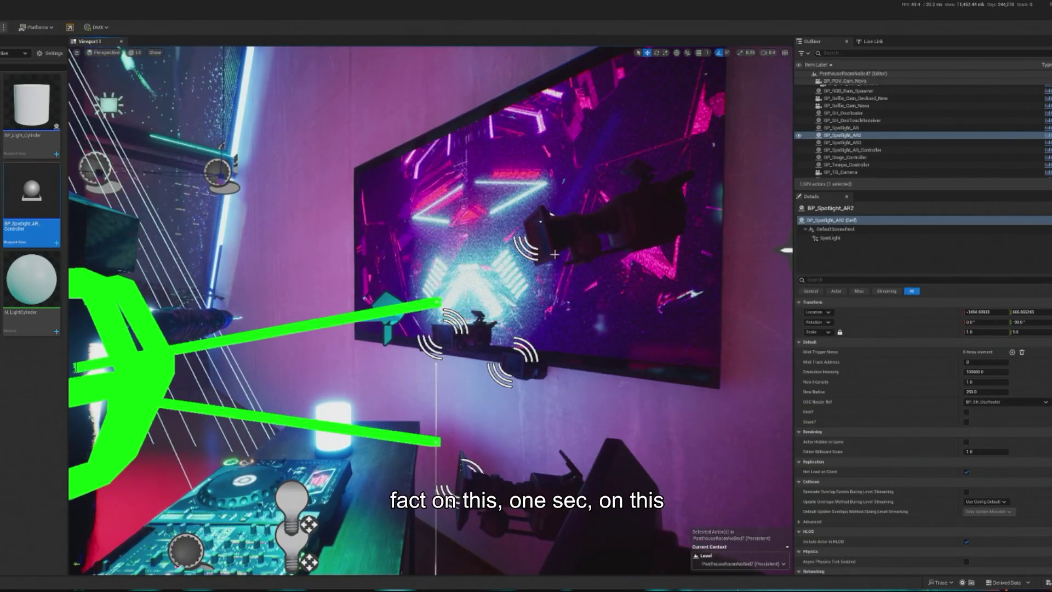
click(555, 254)
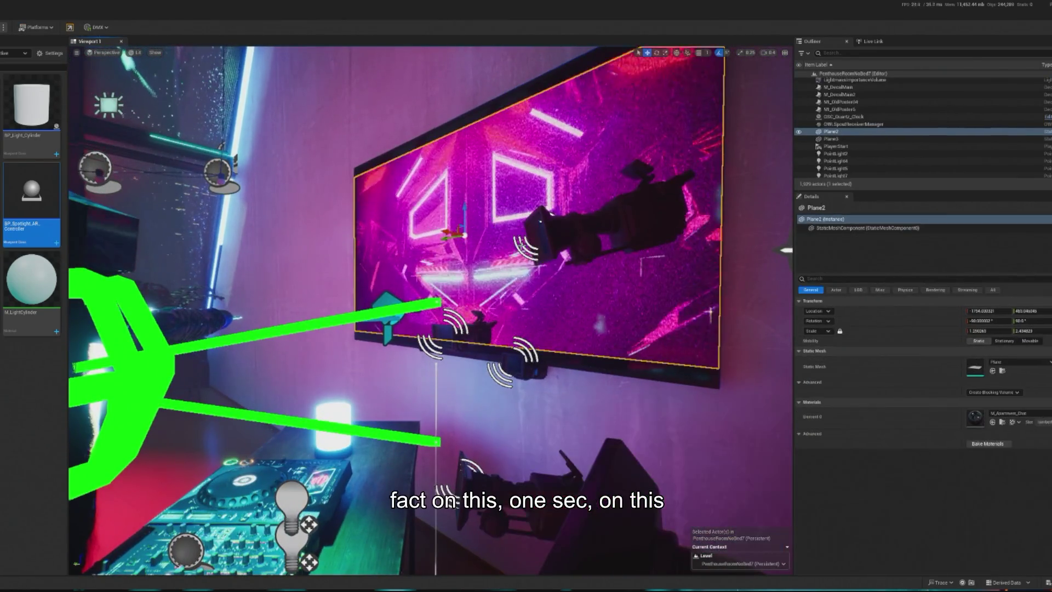
double_click(975, 417)
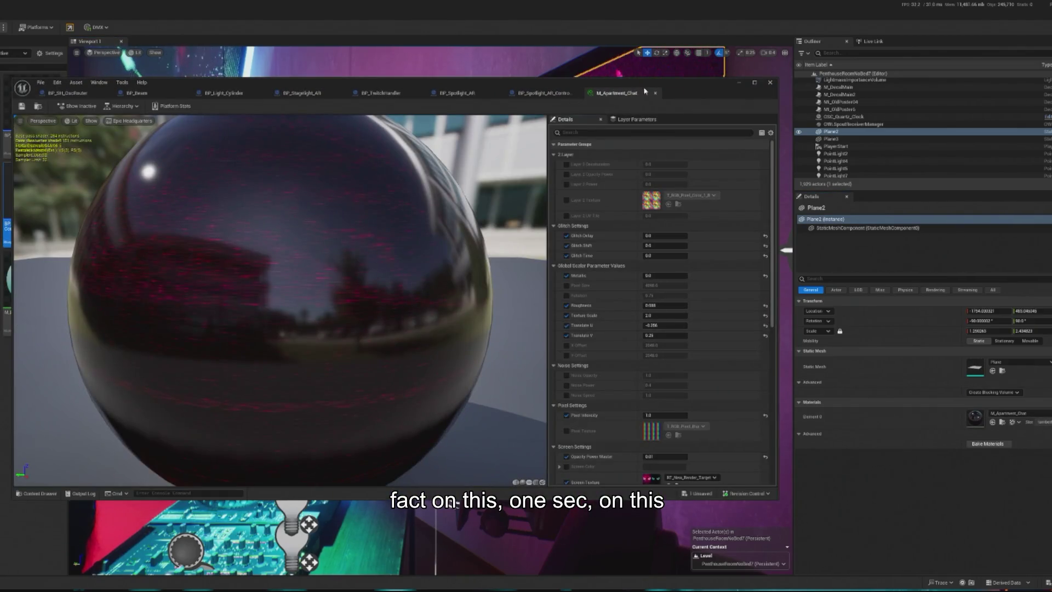
drag(645, 92, 0, 91)
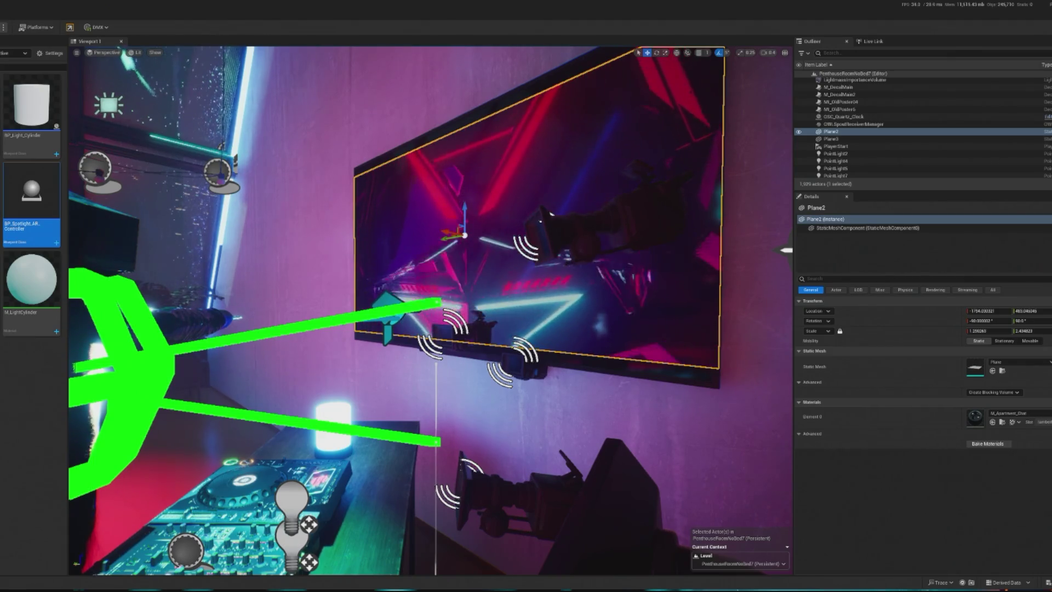
key(alt+p)
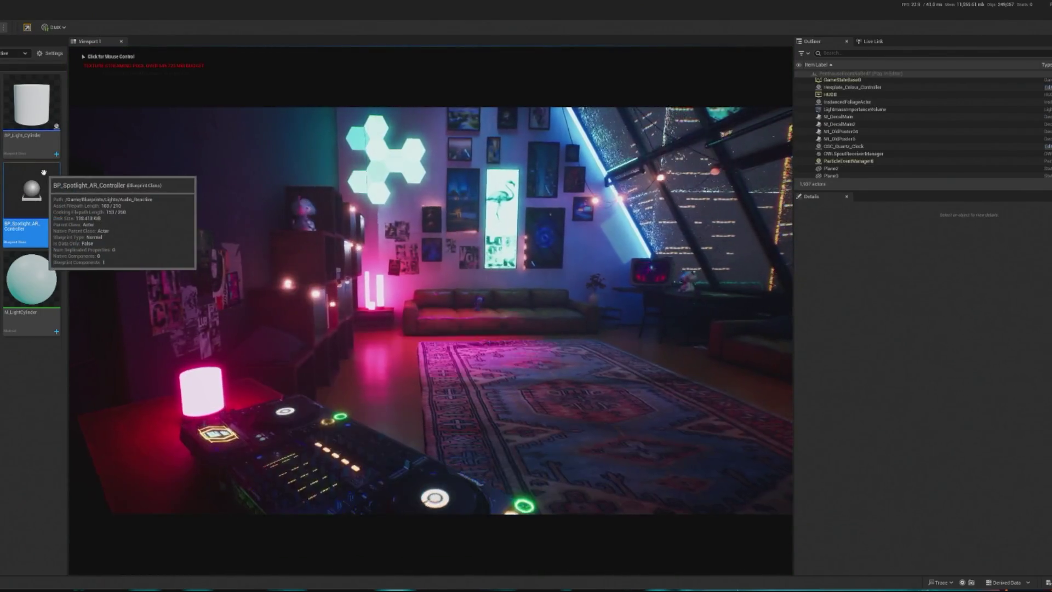
Step: Stop the play-in-editor session with Esc
mouse_move(14, 145)
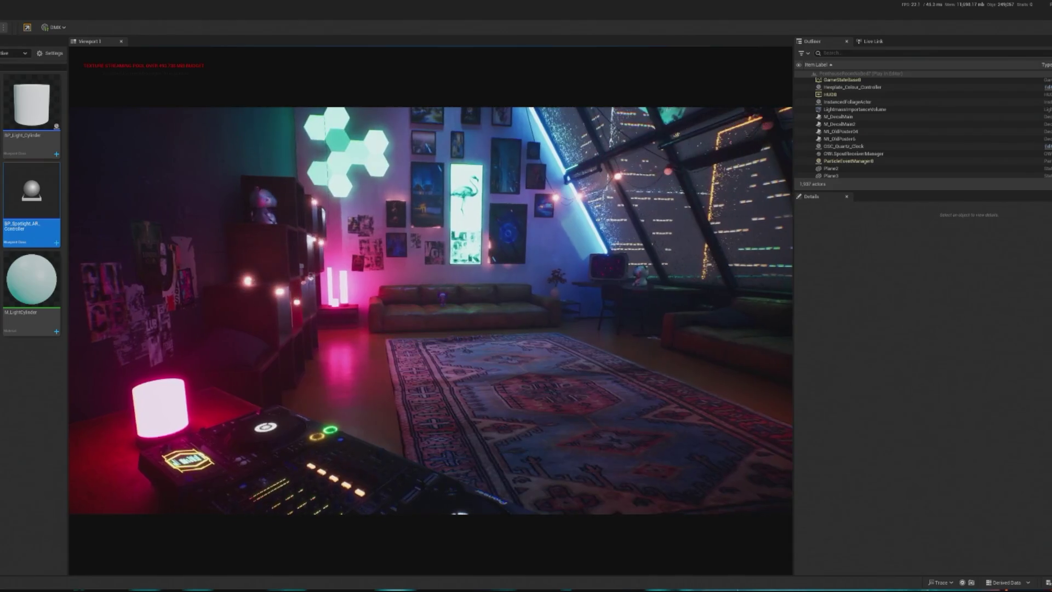
key(Escape)
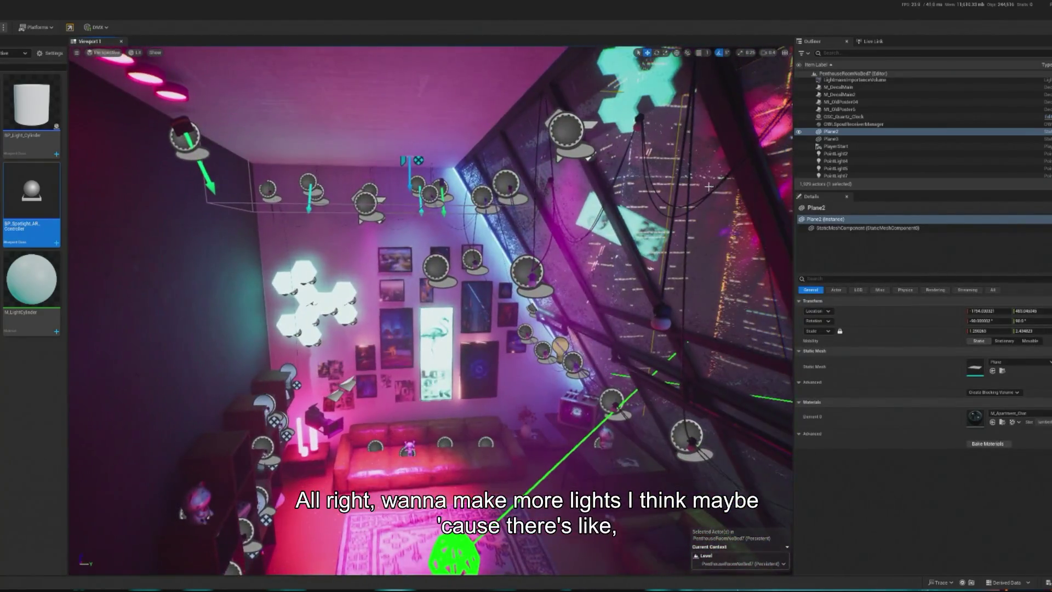
Step: Select the BP_Spotlight_AR2 ceiling spotlight, then the SM_TerraceLamp4 lamp
click(566, 130)
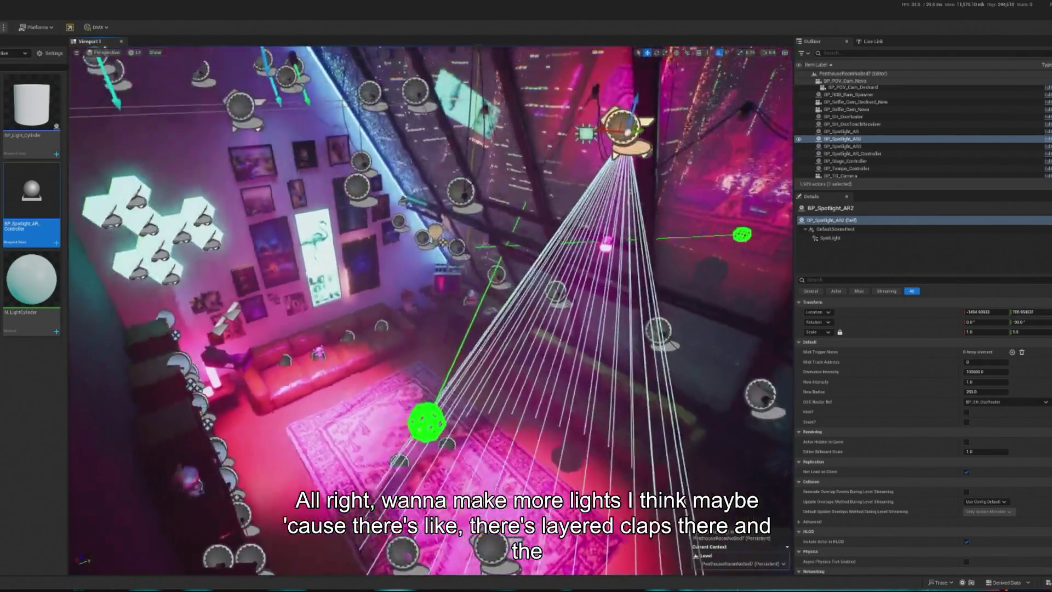
click(286, 83)
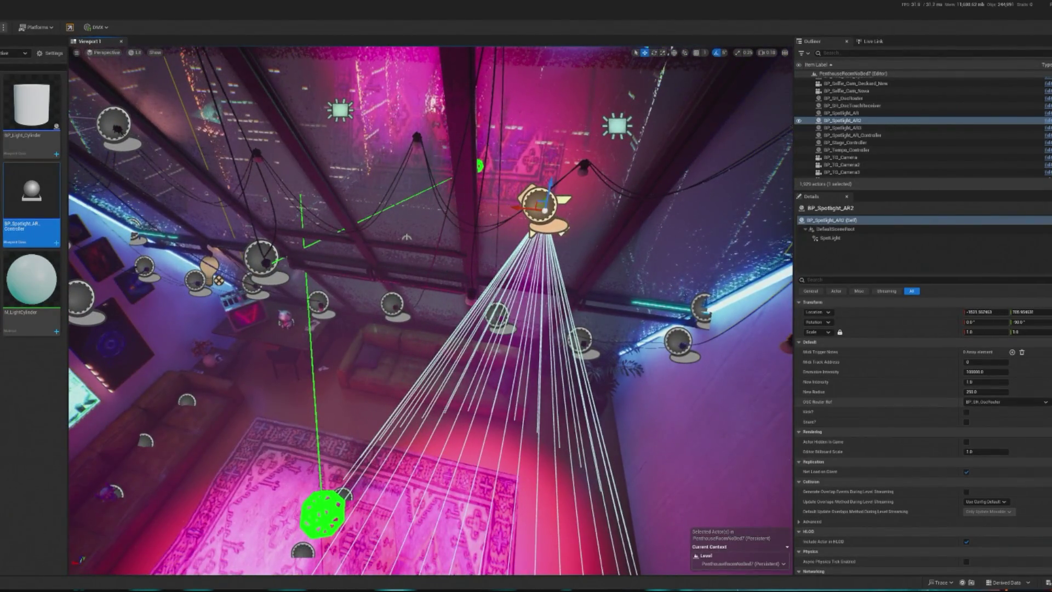
Step: Drag BP_Spotlight_AR2's SpotLight outer cone angle narrower, then select a wall terrace lamp
click(830, 238)
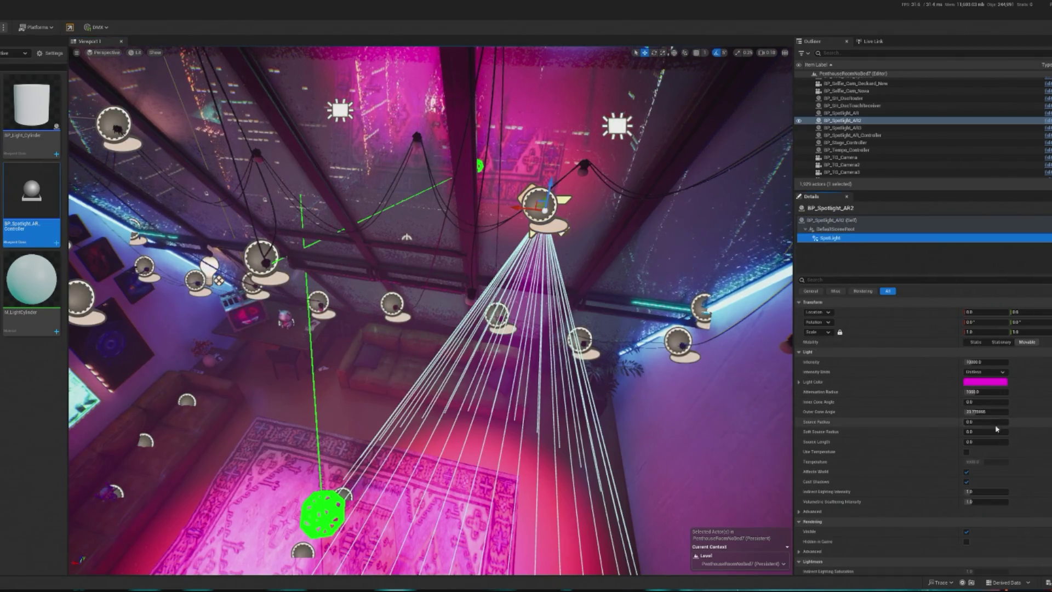
drag(974, 411, 960, 411)
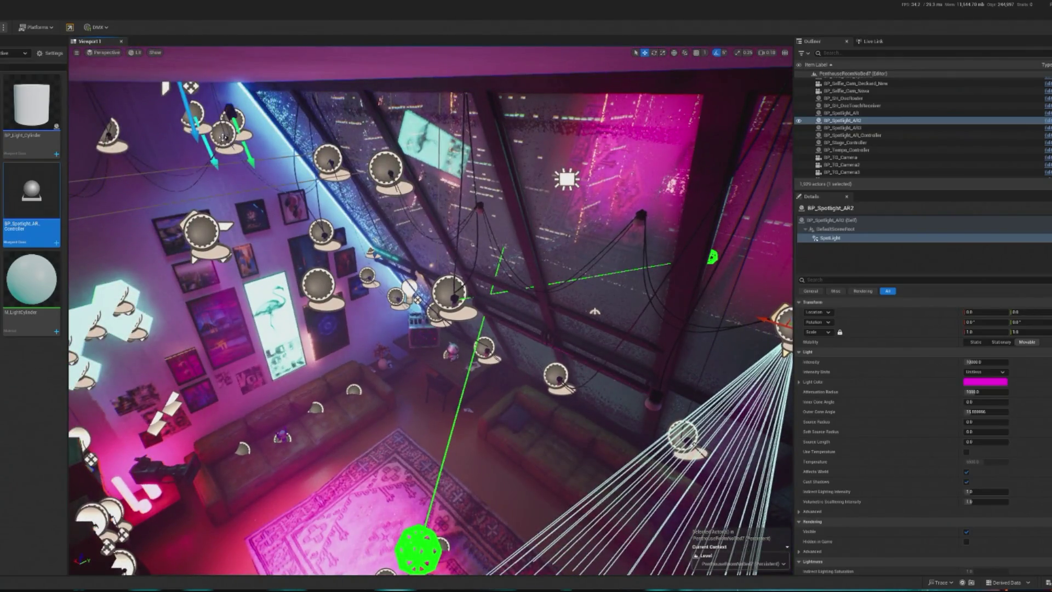
click(223, 137)
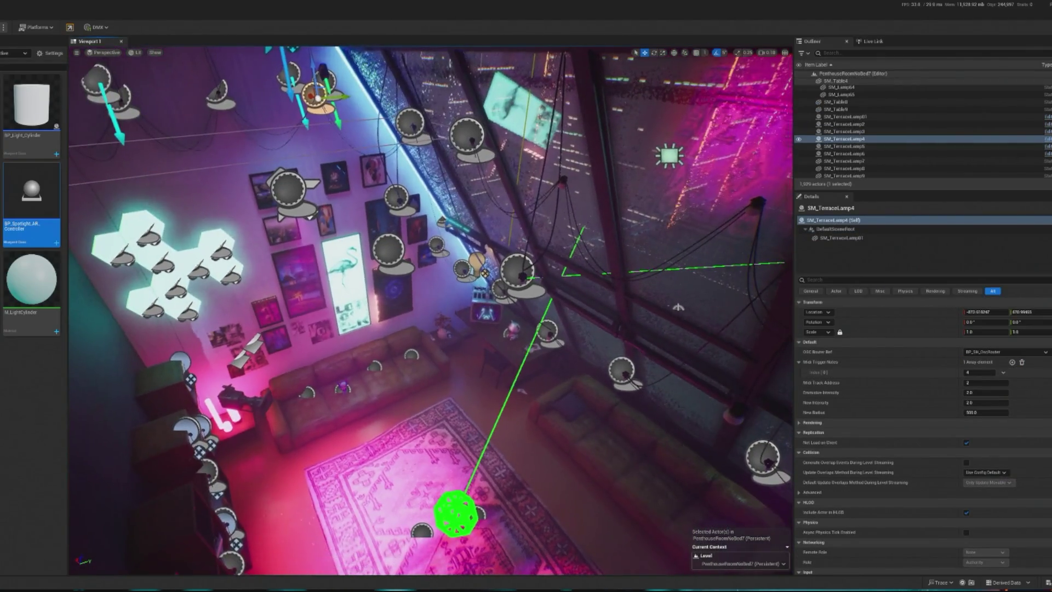
click(372, 312)
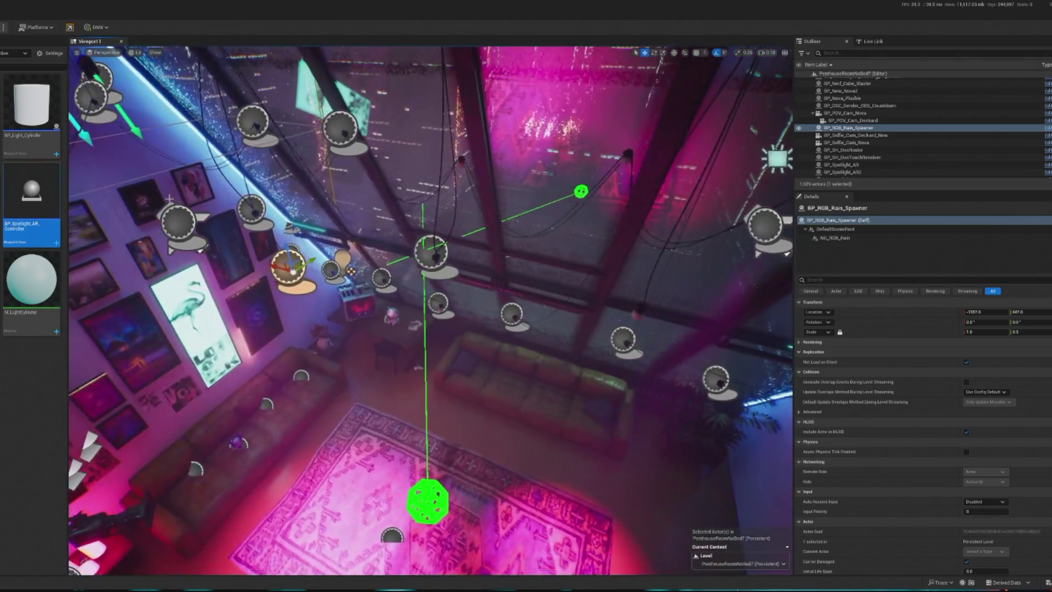
Step: Narrow BP_Spotlight_AR3's outer cone angle to about 15.56, then undo the change
click(252, 208)
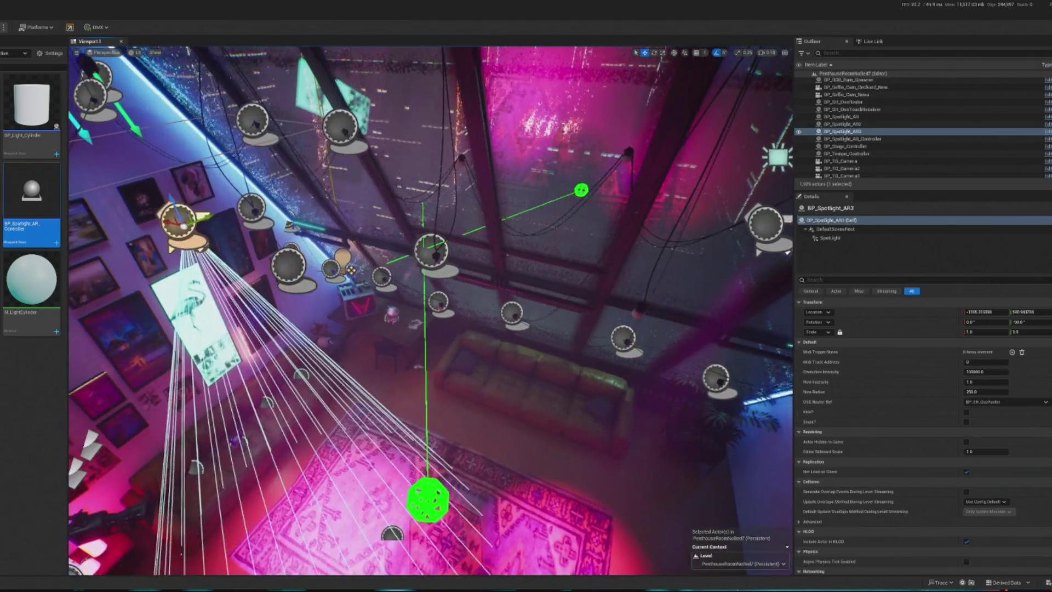
click(831, 238)
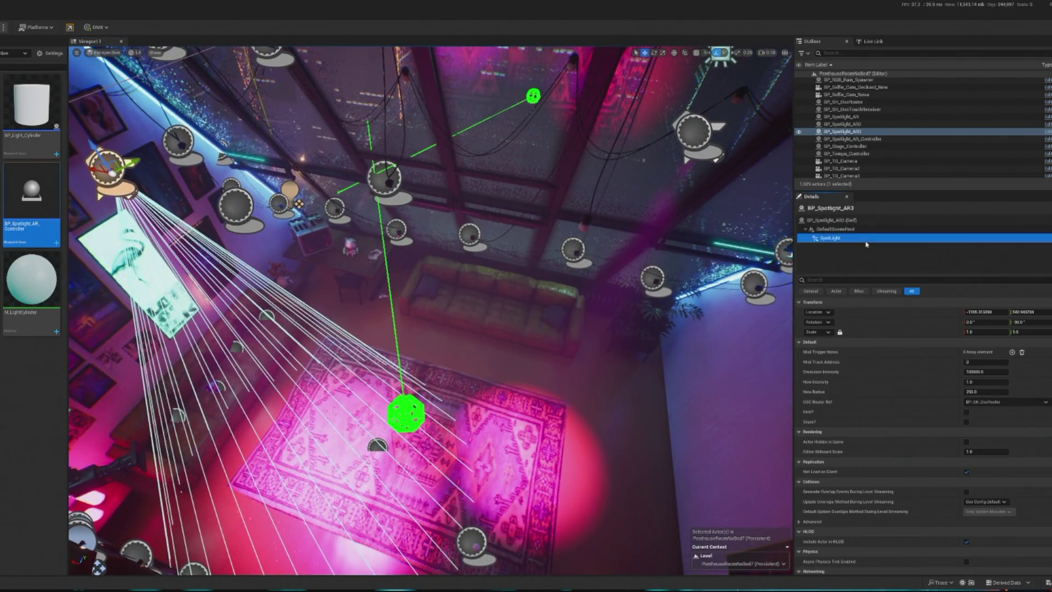
click(983, 415)
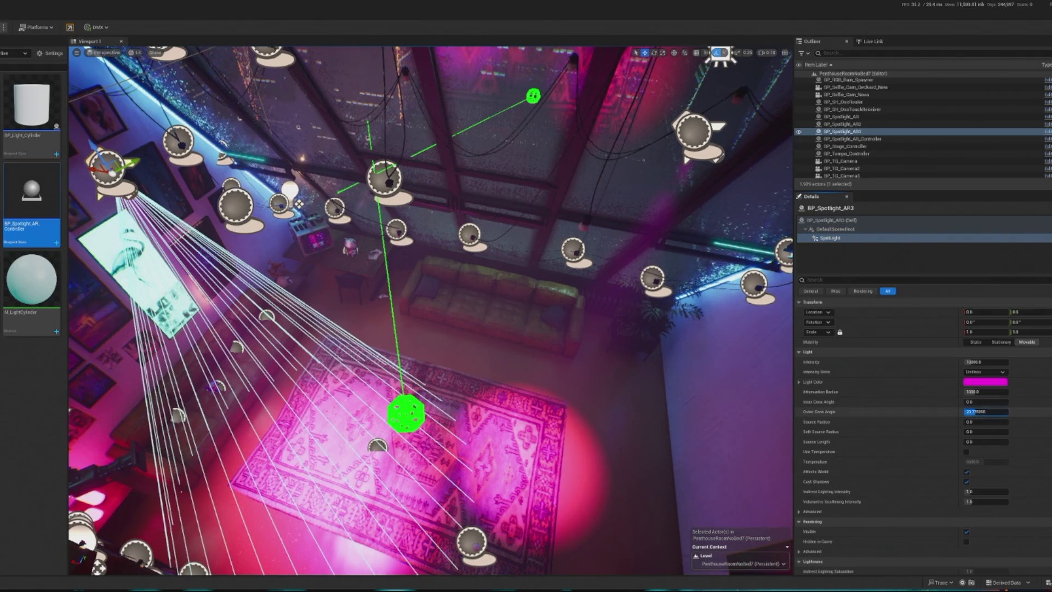
drag(982, 412, 951, 412)
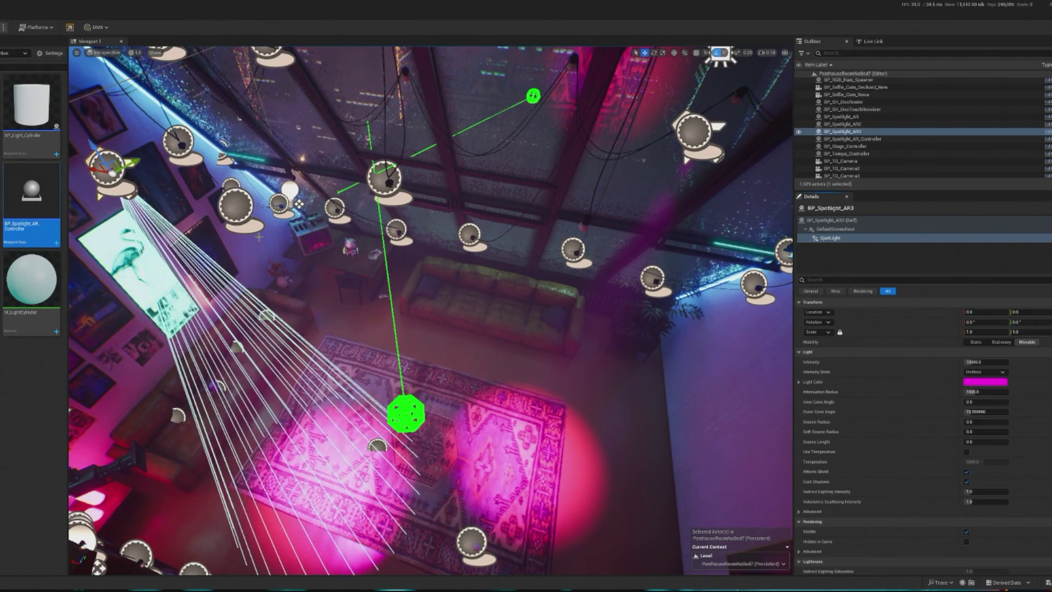
key(d)
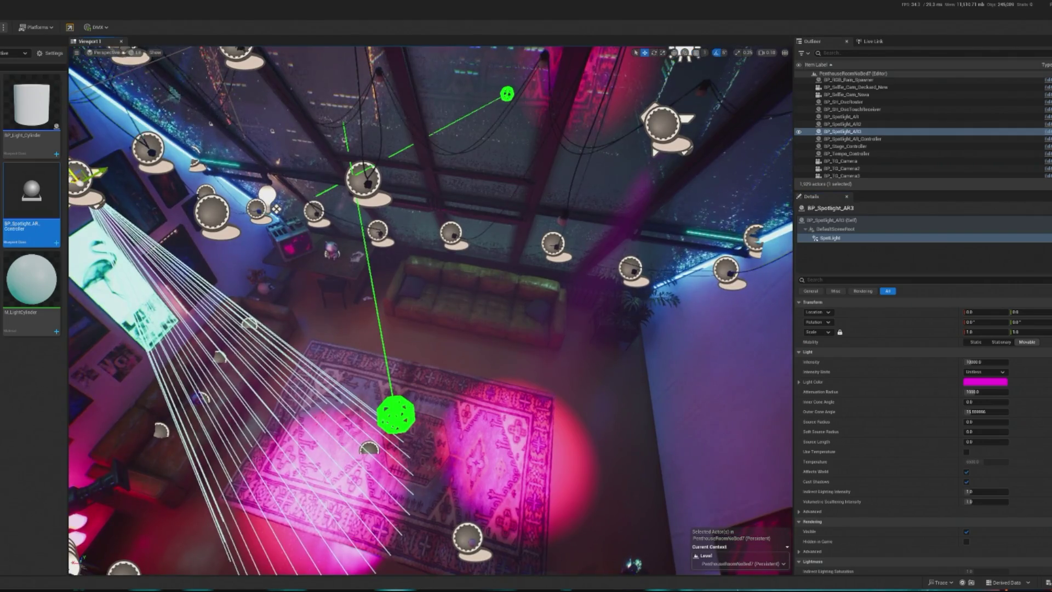
key(ctrl+z)
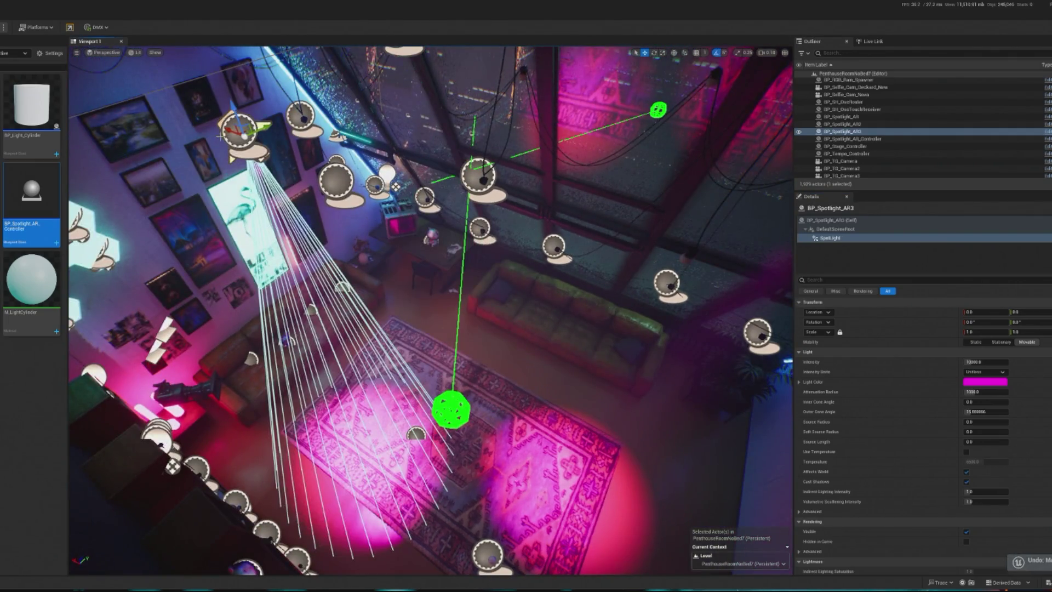
drag(438, 230, 438, 230)
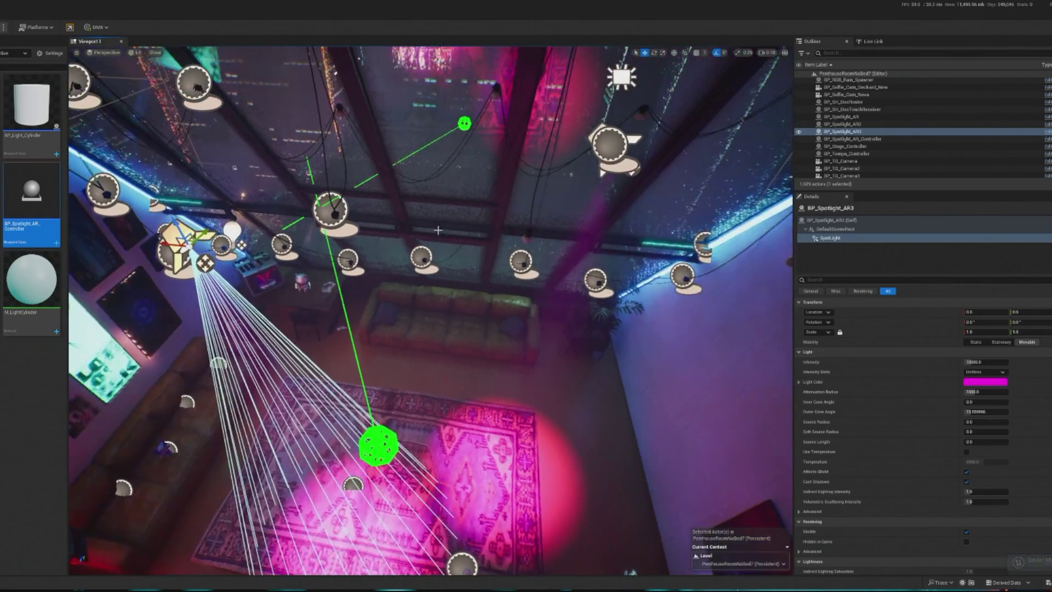
Step: Set BP_Spotlight_AR2's SpotLight outer cone angle to 19
click(609, 144)
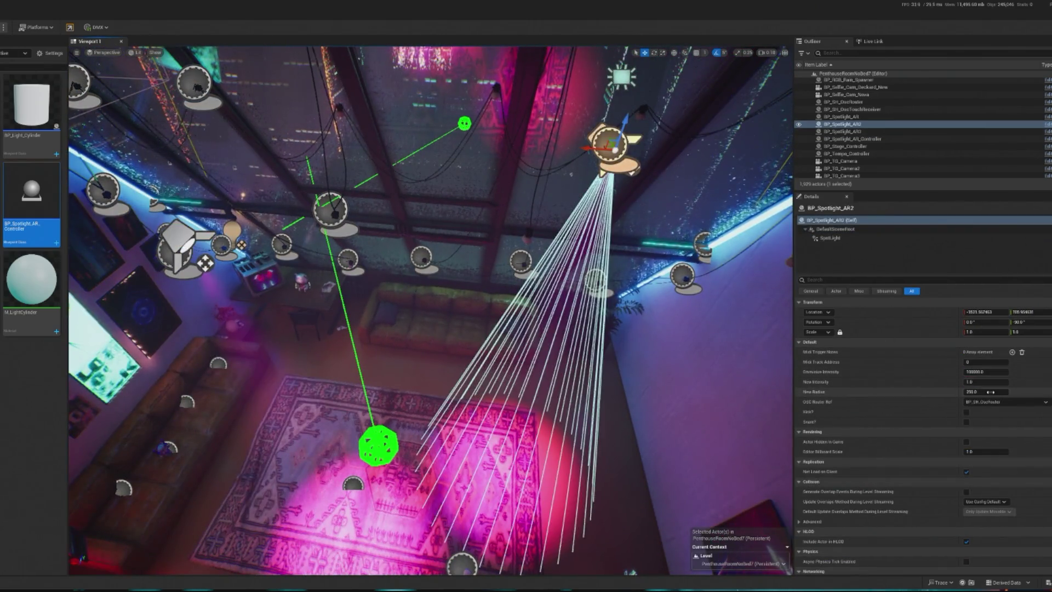
click(830, 238)
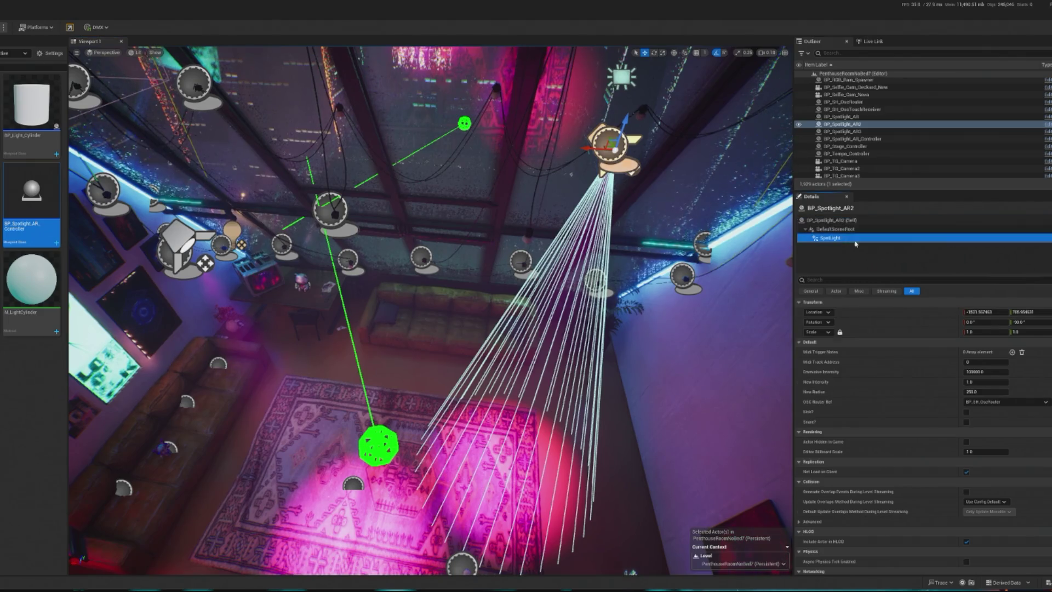
click(984, 411)
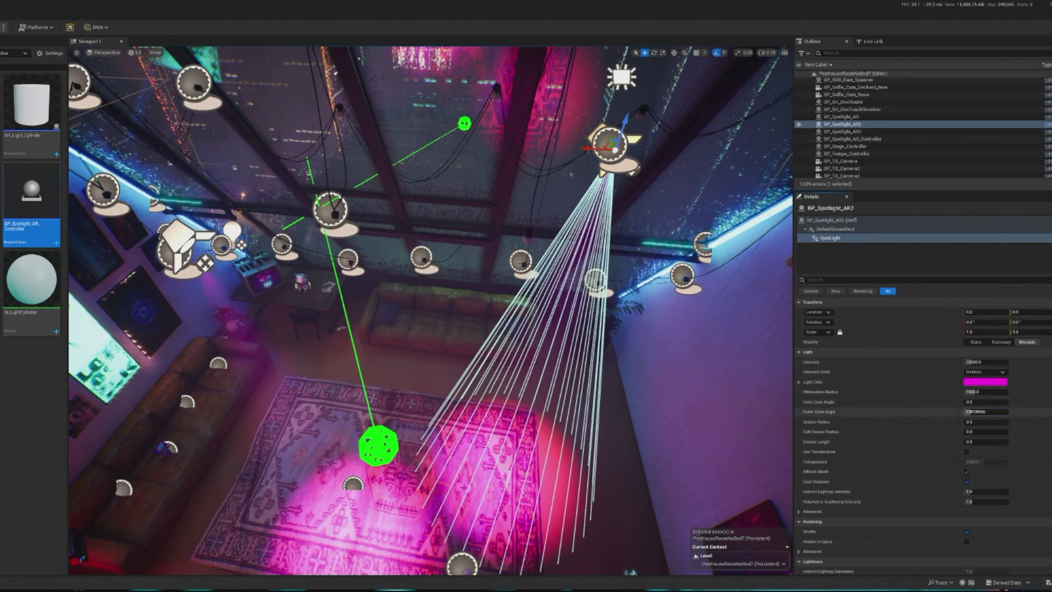
key(Return)
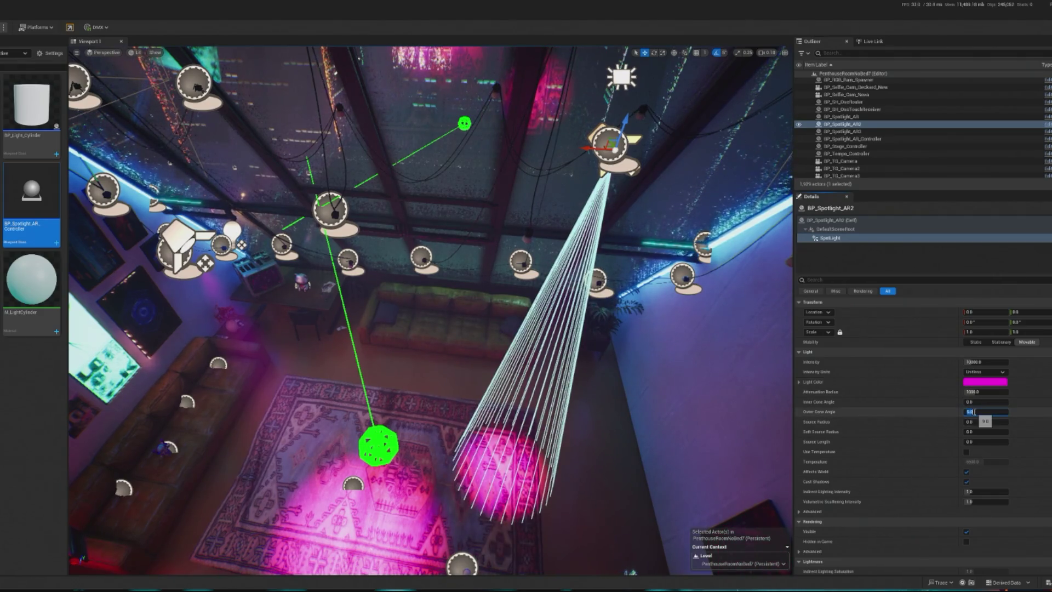
key(Return)
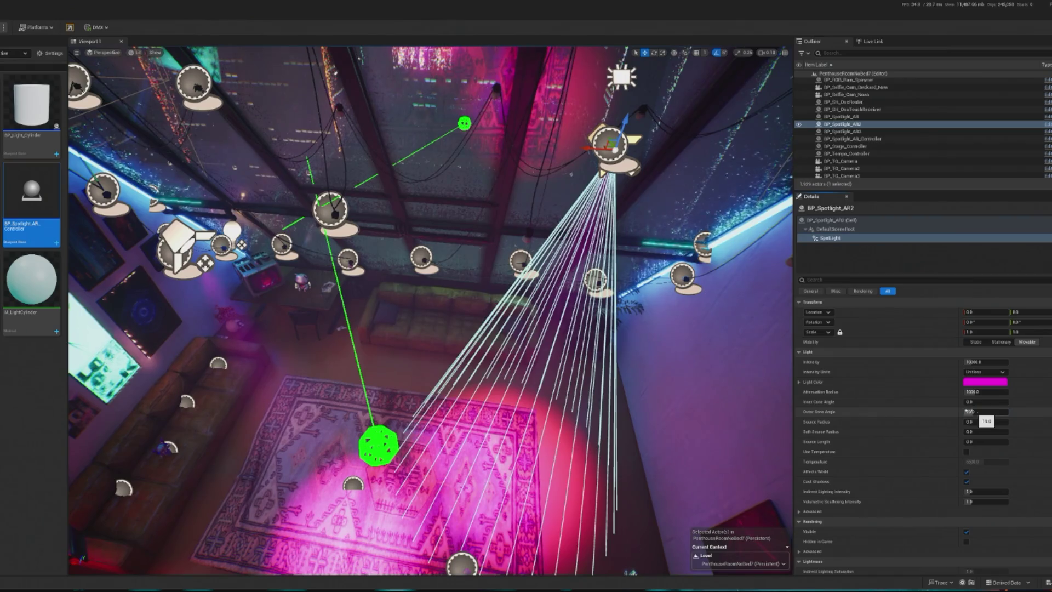
scroll(430, 310, up, 2)
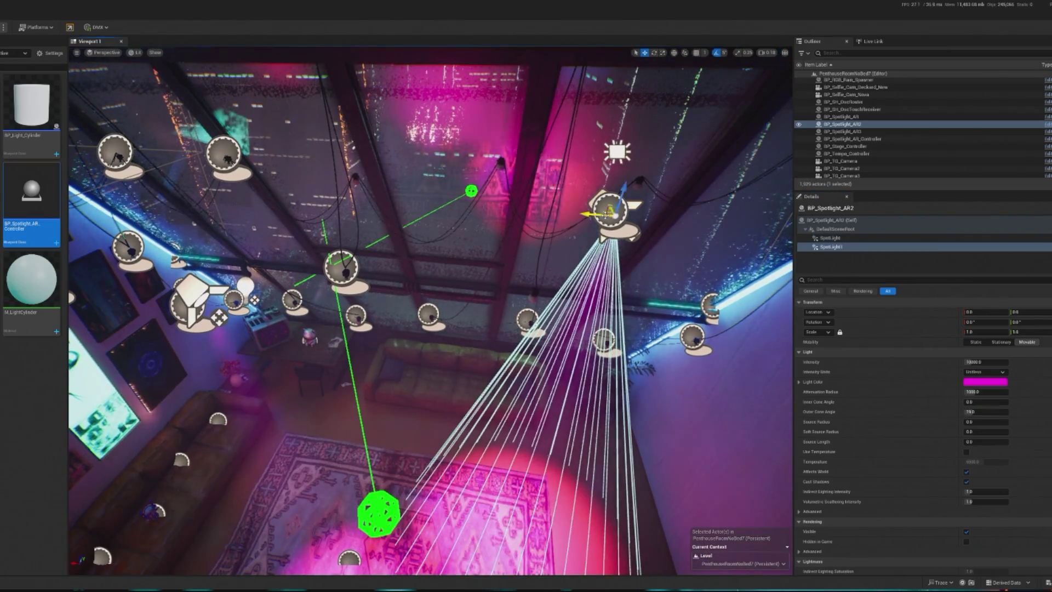
Step: Duplicate AR2's SpotLight as SpotLight1, shift it sideways along Y, and start Play
key(ctrl+d)
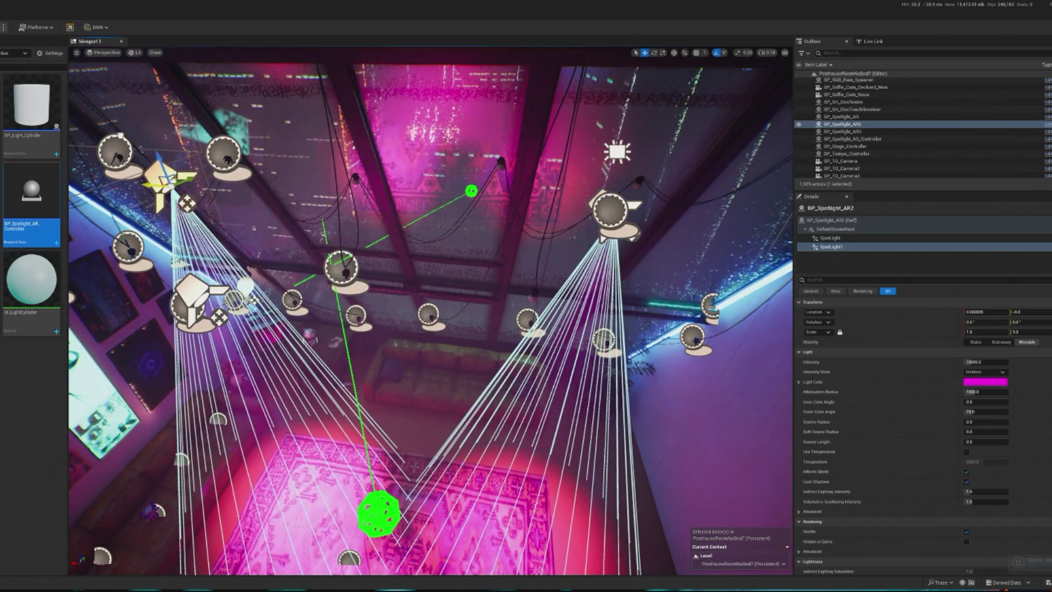
mouse_move(171, 184)
mouse_down()
mouse_move(223, 156)
mouse_move(236, 176)
mouse_up()
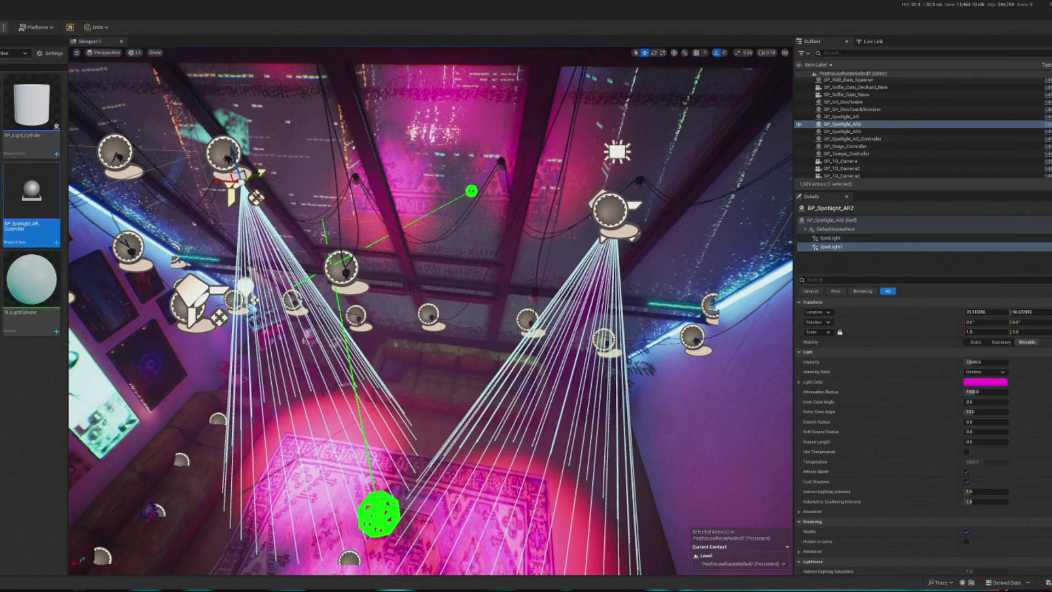
click(1, 24)
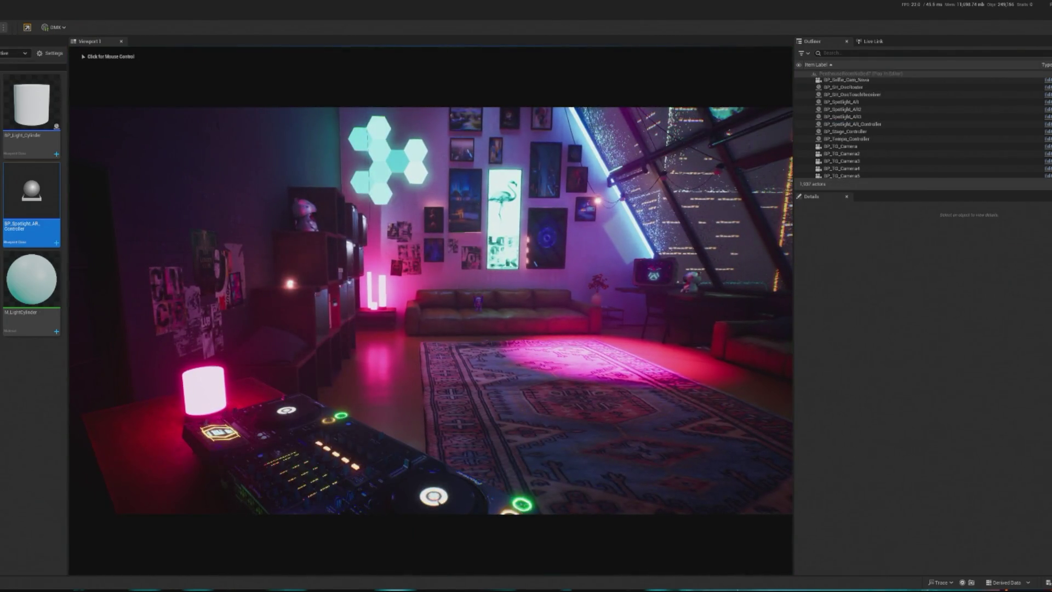
Step: End the play-in-editor preview with Esc
key(Escape)
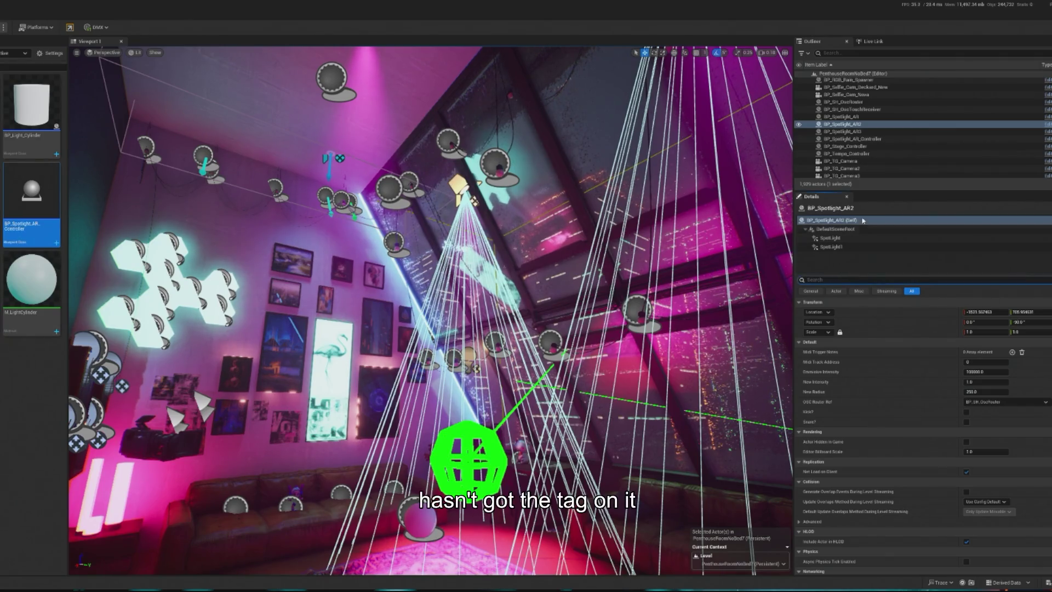
Step: Delete the extra SpotLight1 component from BP_Spotlight_AR2
click(850, 247)
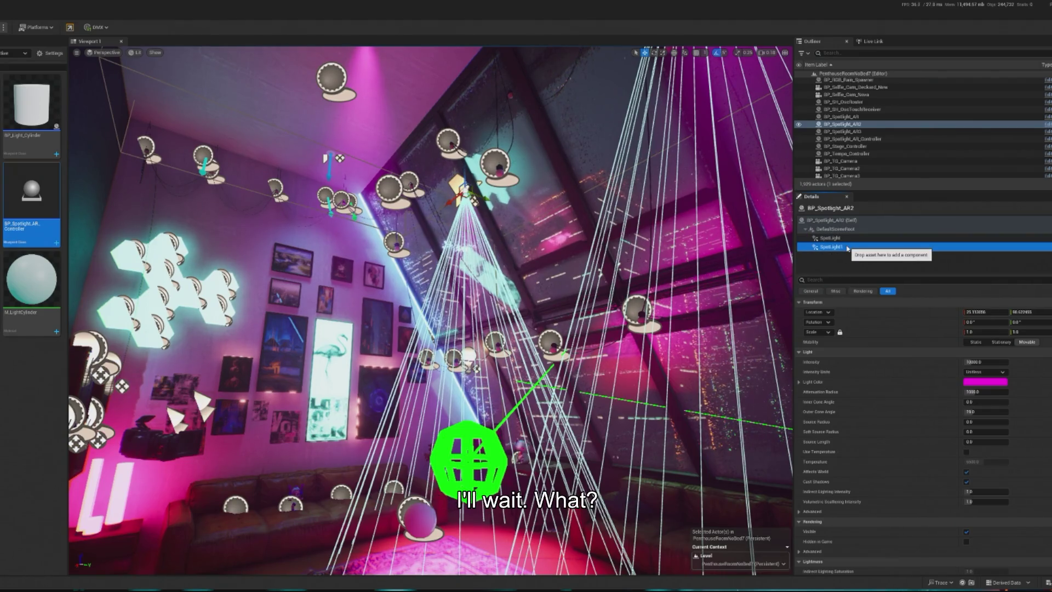
key(Delete)
drag(708, 226, 546, 312)
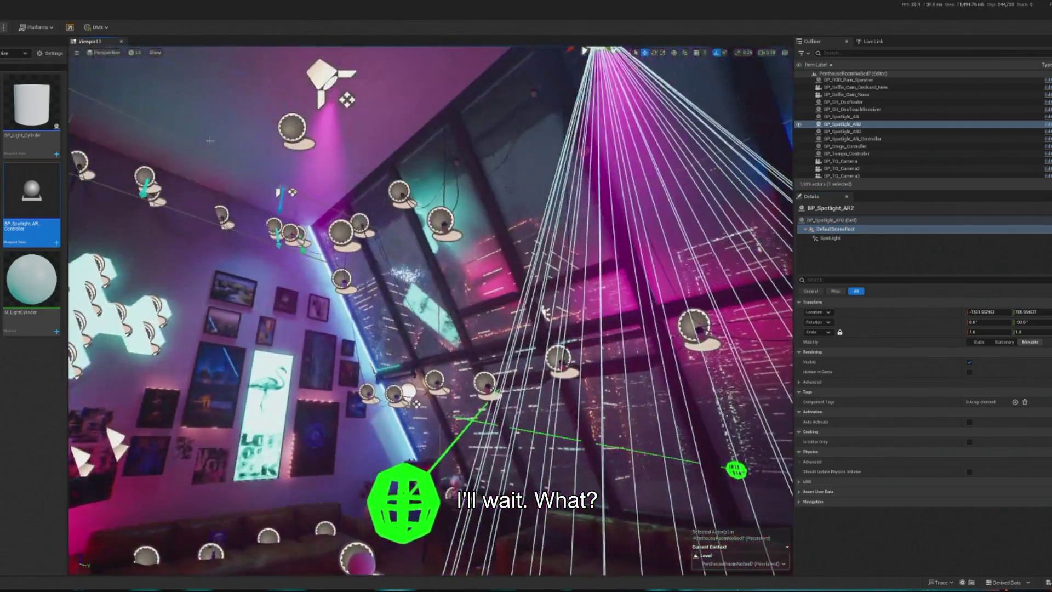
Step: Select BP_Spotlight_AR4, filter its Details for tags, and launch play-in-editor with Alt+P
click(316, 76)
drag(555, 108, 525, 147)
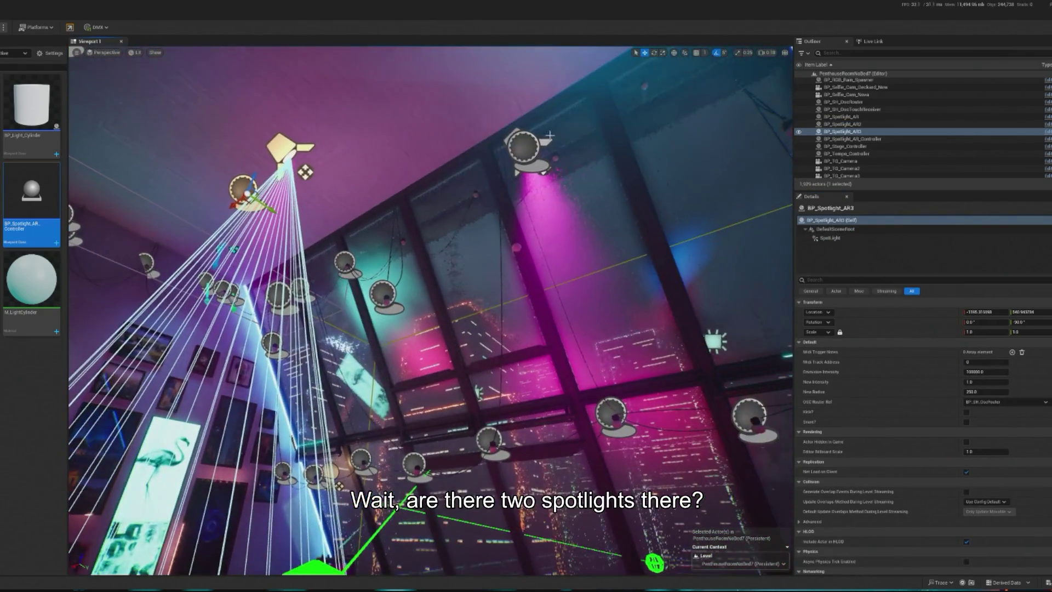
click(525, 147)
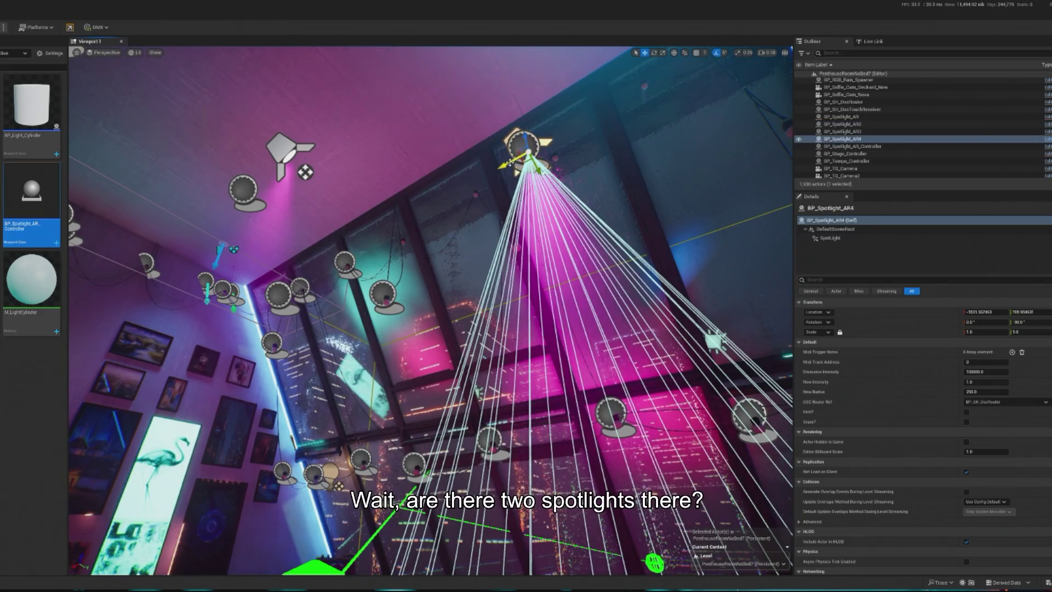
click(418, 207)
drag(418, 207, 418, 307)
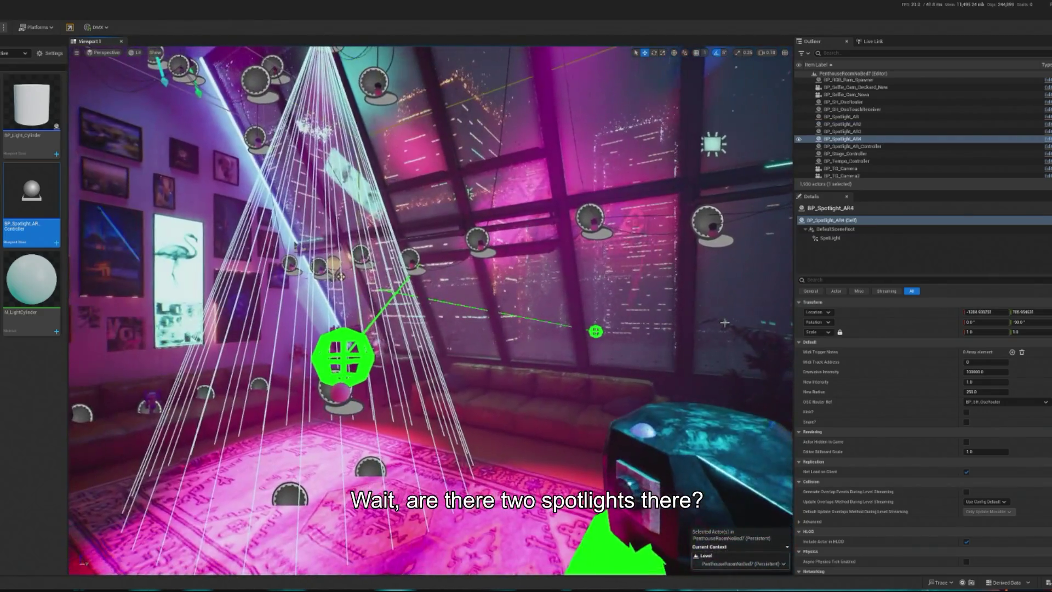
text(tag)
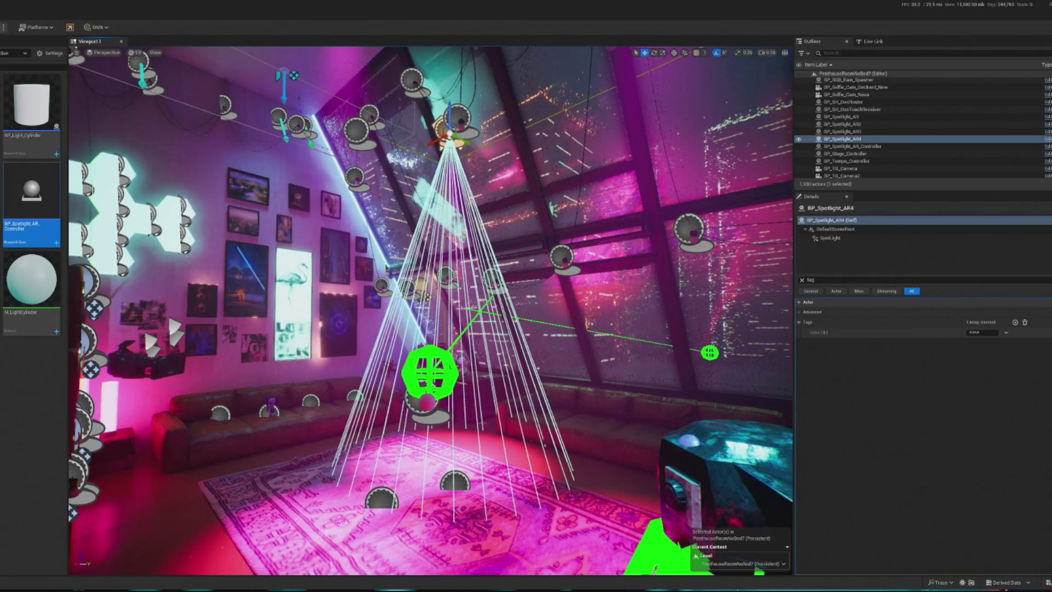
key(alt+p)
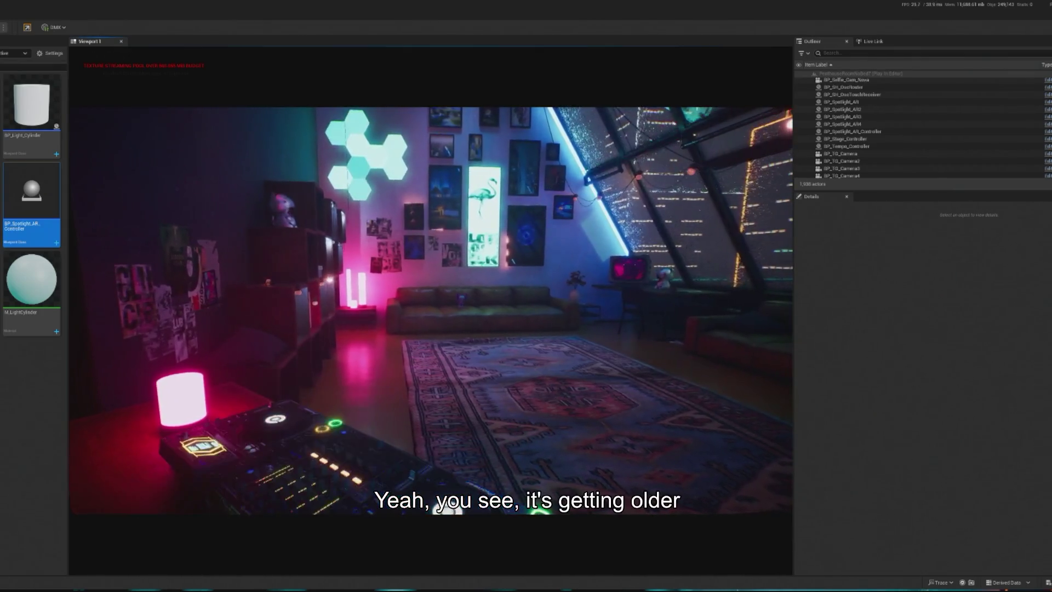
Step: Watch the DJs dance in the preview, release the mouse with Shift+F1, then stop with Esc
click(430, 310)
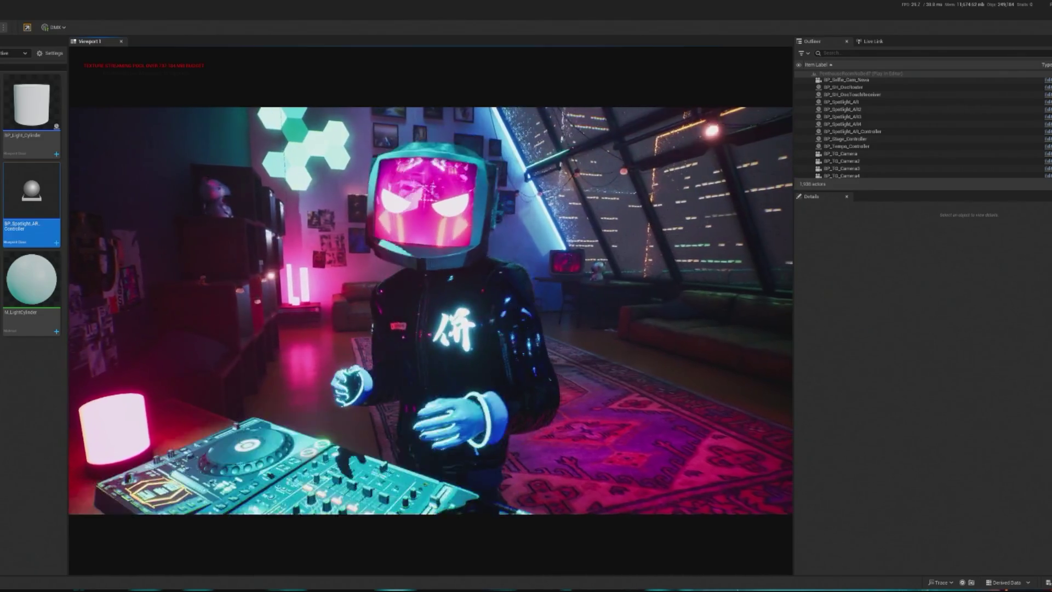
key(shift+F1)
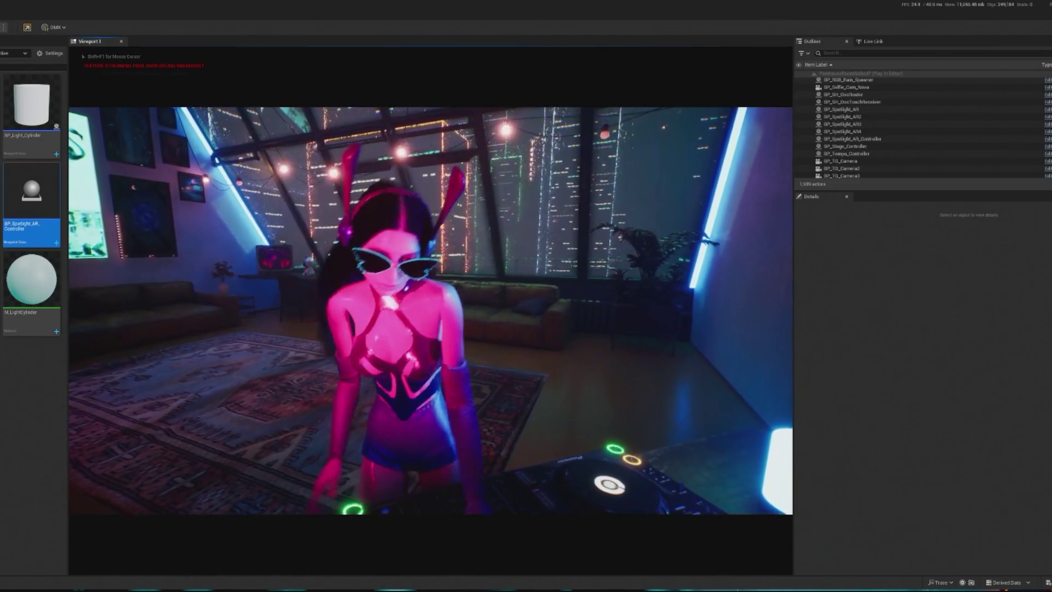
key(shift+F1)
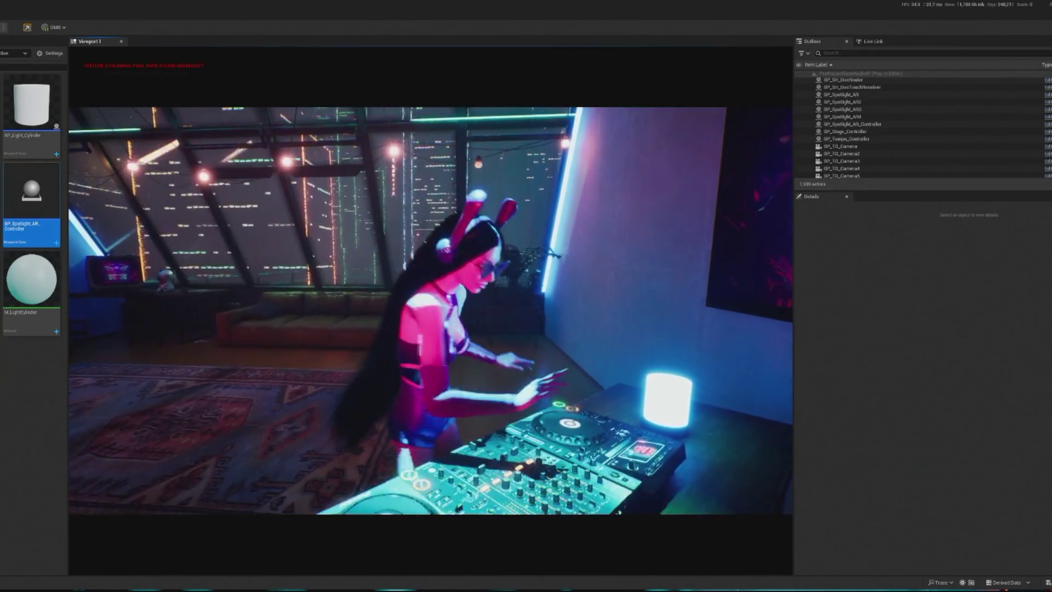
key(Escape)
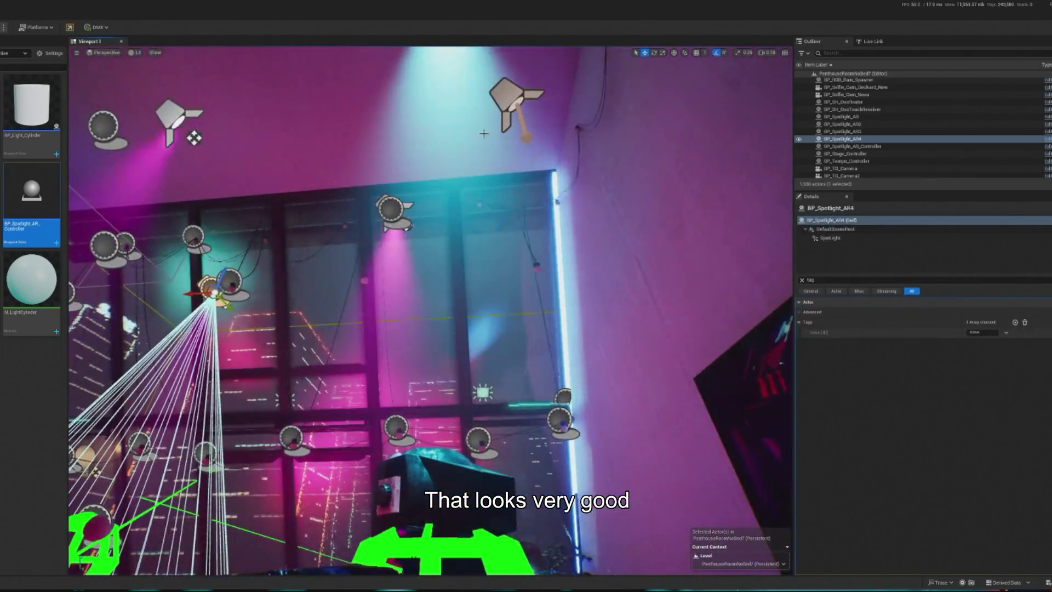
Step: Give the BP_Spotlight_AR, AR3, AR2 and AR4 spotlights emissive intensity 1000000 and test-play briefly
click(406, 112)
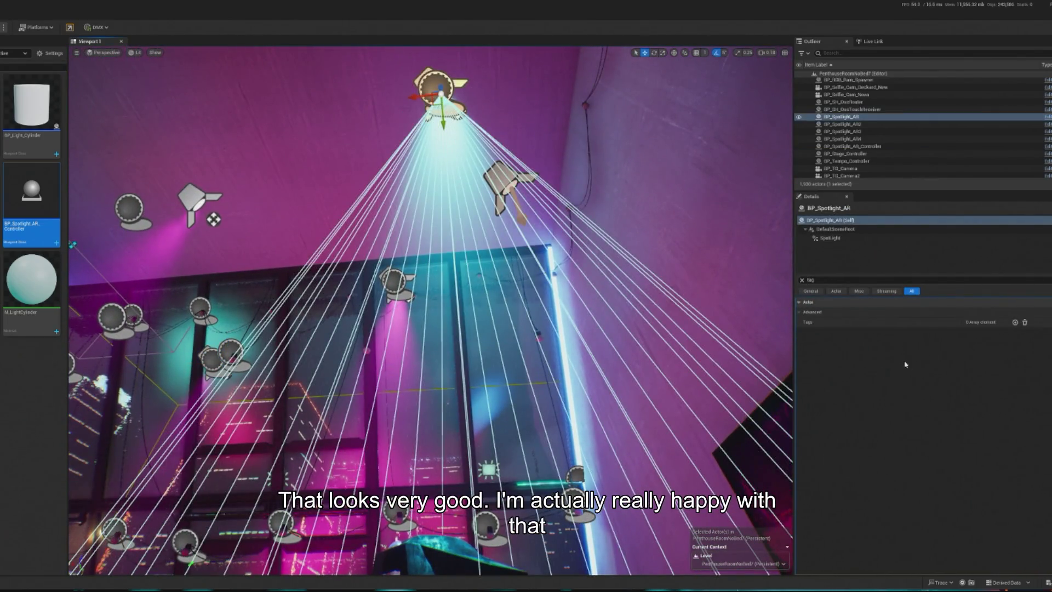
click(801, 281)
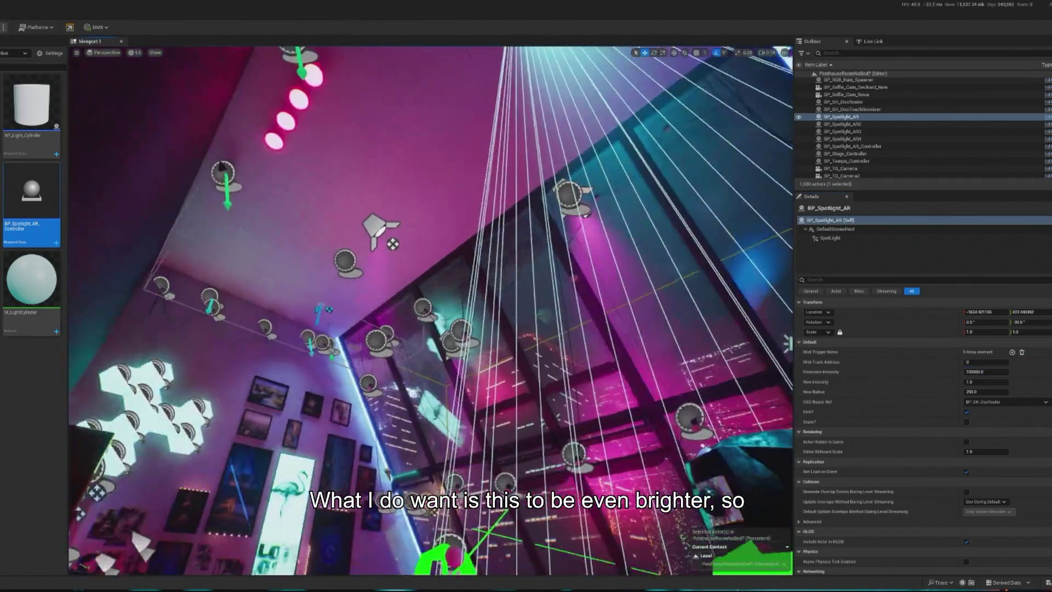
click(344, 260)
ctrl+click(568, 194)
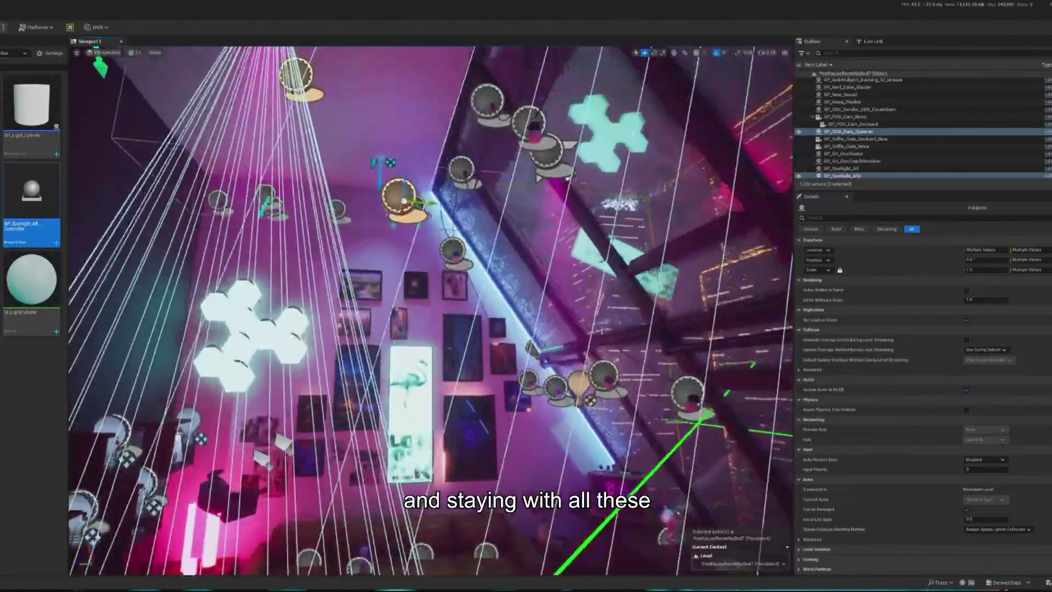
ctrl+click(398, 207)
key(ctrl+z)
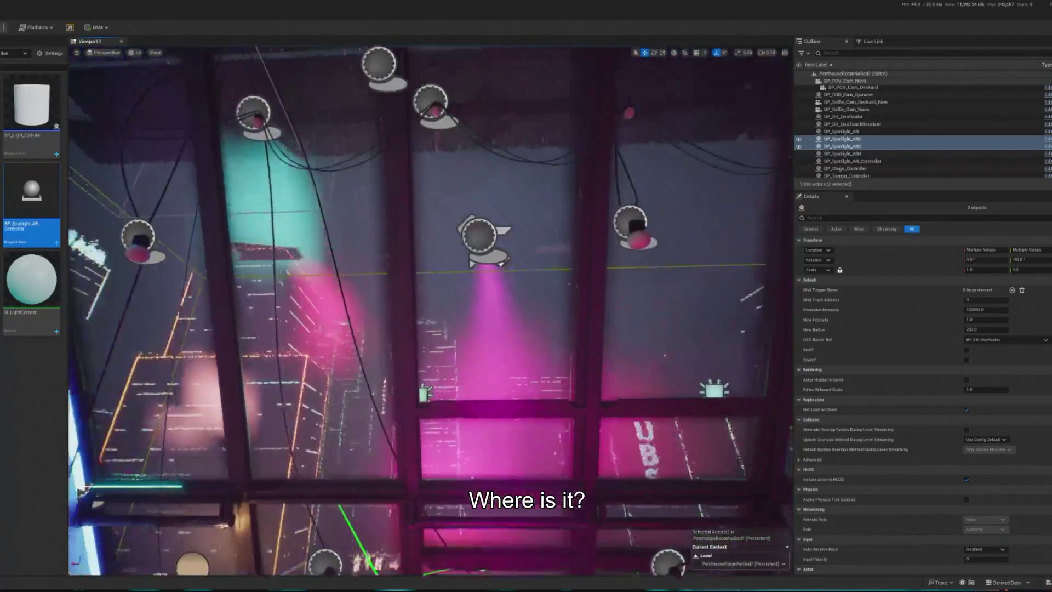
ctrl+click(501, 252)
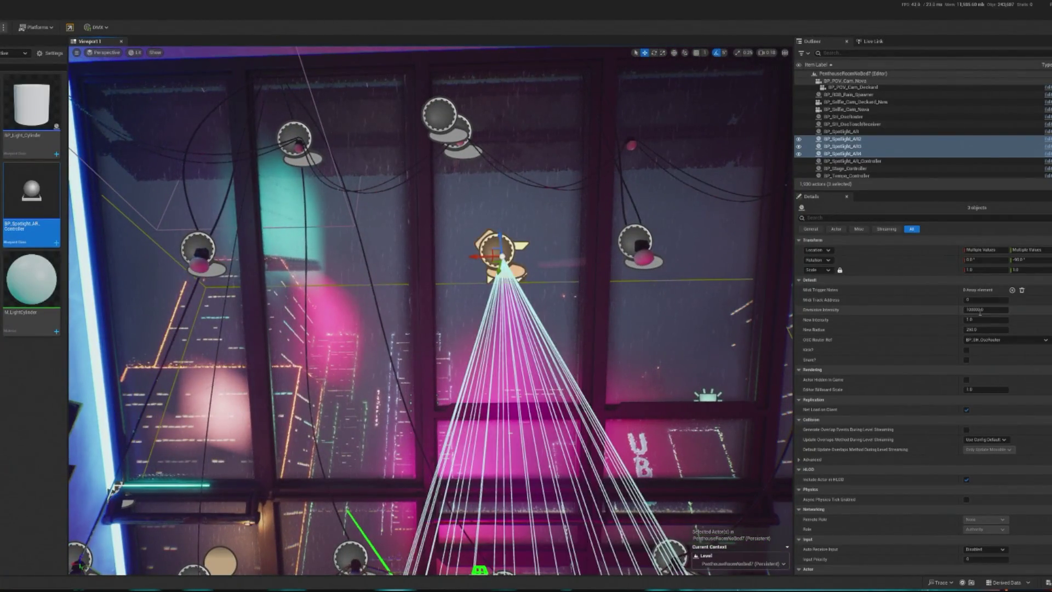
key(Return)
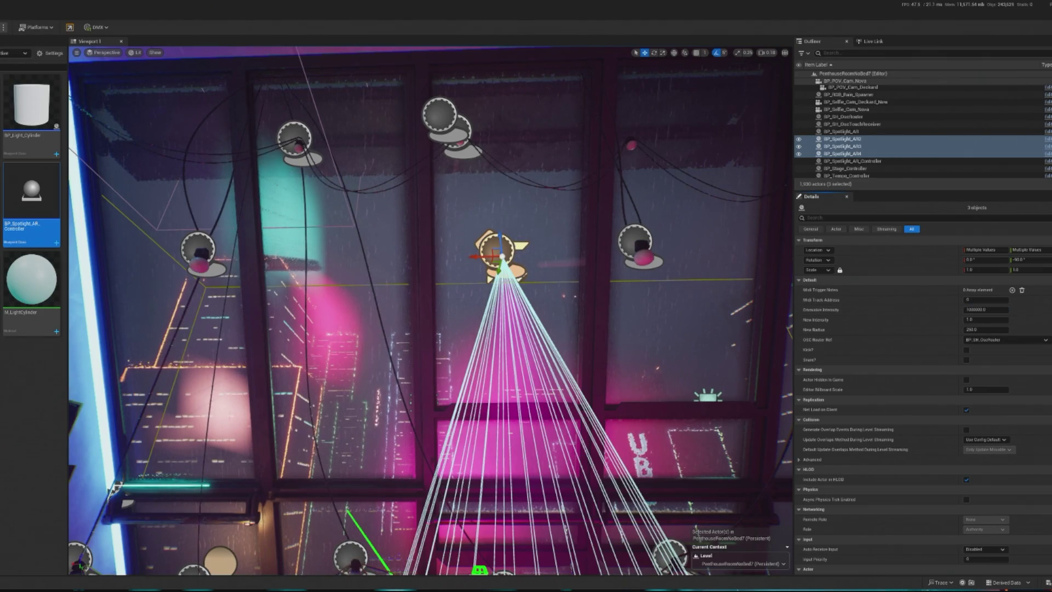
key(alt+p)
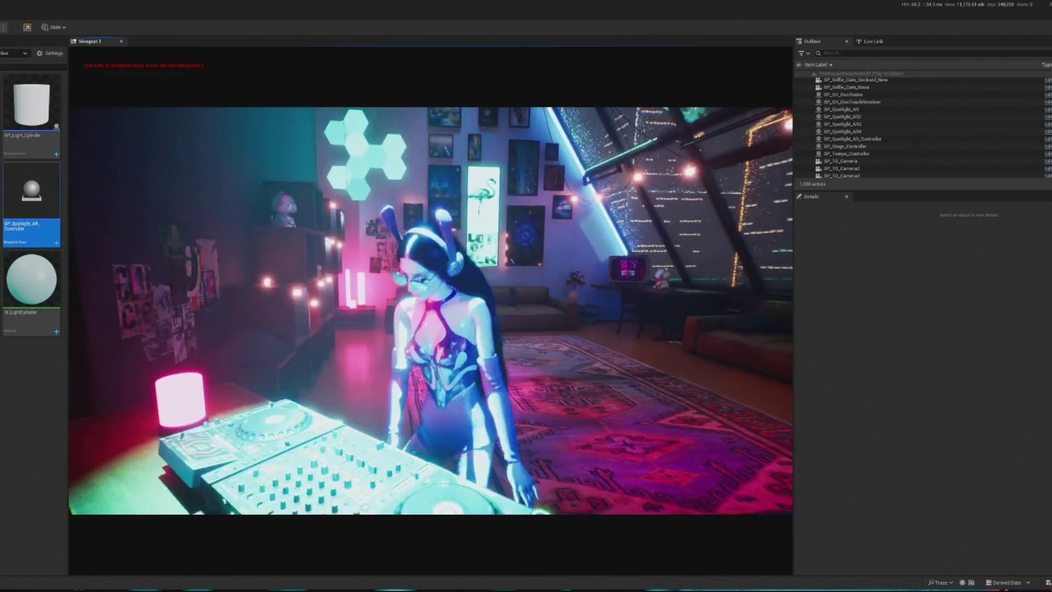
key(Escape)
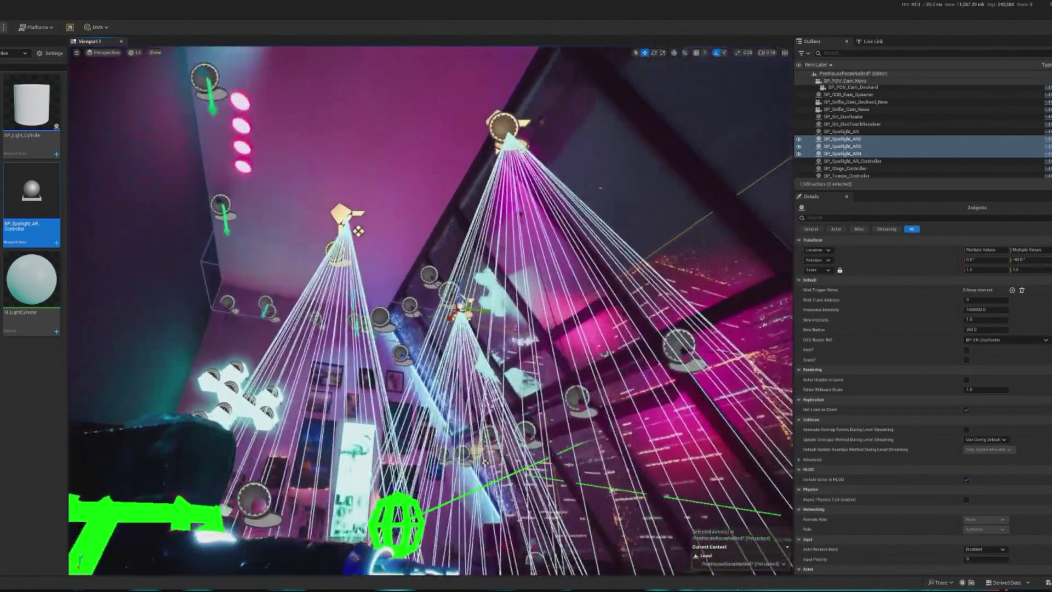
Step: Set BP_Spotlight_AR2's emissive intensity to 1000, then select AR3 and AR4
click(500, 126)
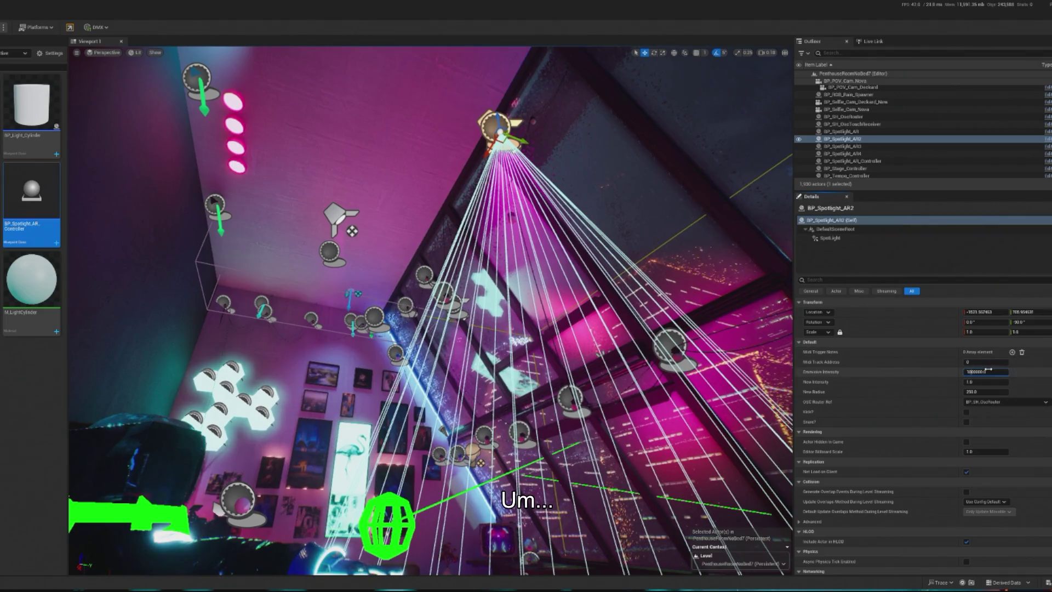
text(1000)
key(Return)
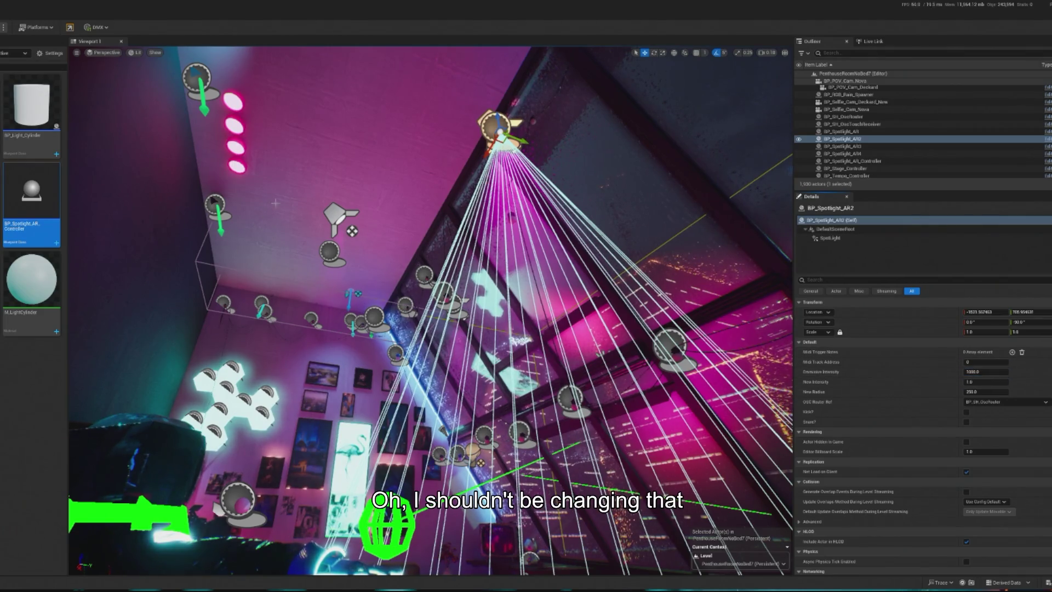
click(338, 217)
drag(436, 346, 463, 231)
ctrl+click(462, 230)
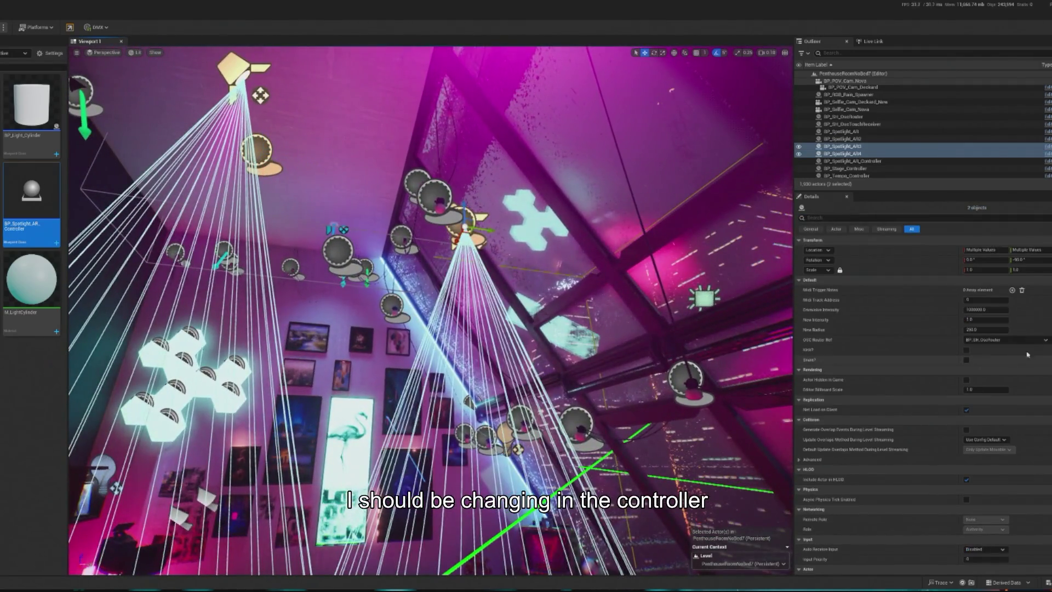
Step: Set the BP_Spotlight_AR_Controller's emissive intensity and start play-in-editor with Alt+P
click(852, 161)
click(972, 372)
key(Return)
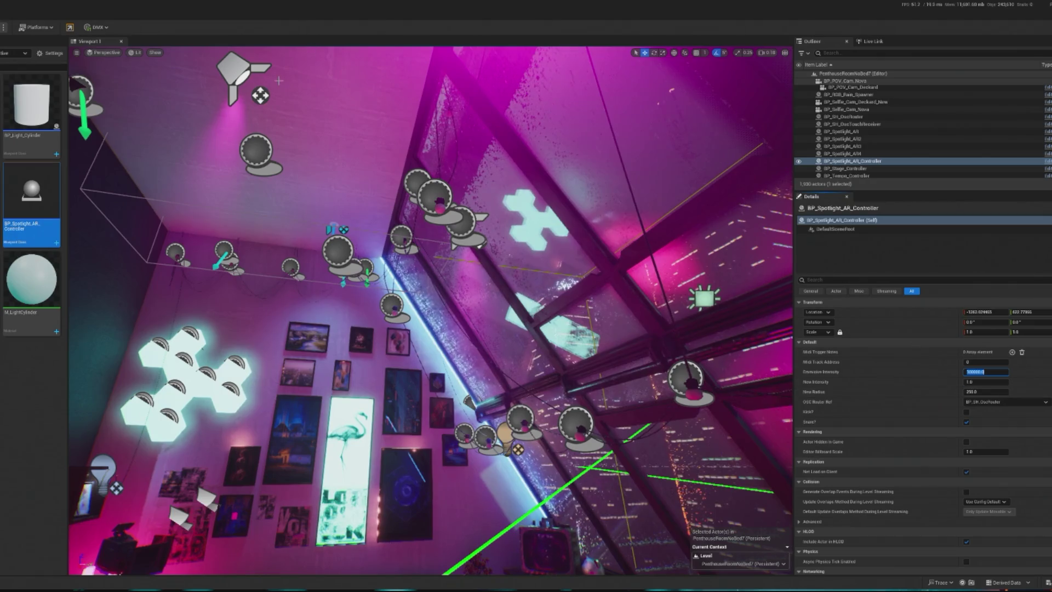
key(alt+p)
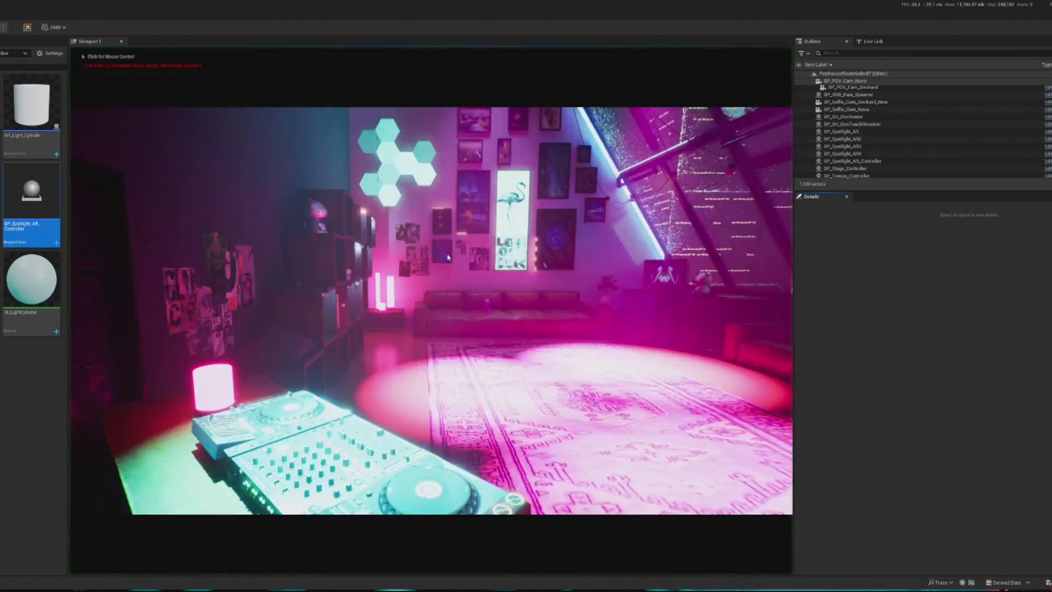
Step: Adjust BP_Spotlight_AR_Controller's emissive intensity, preview the DJ performance in play mode, then stop
key(Escape)
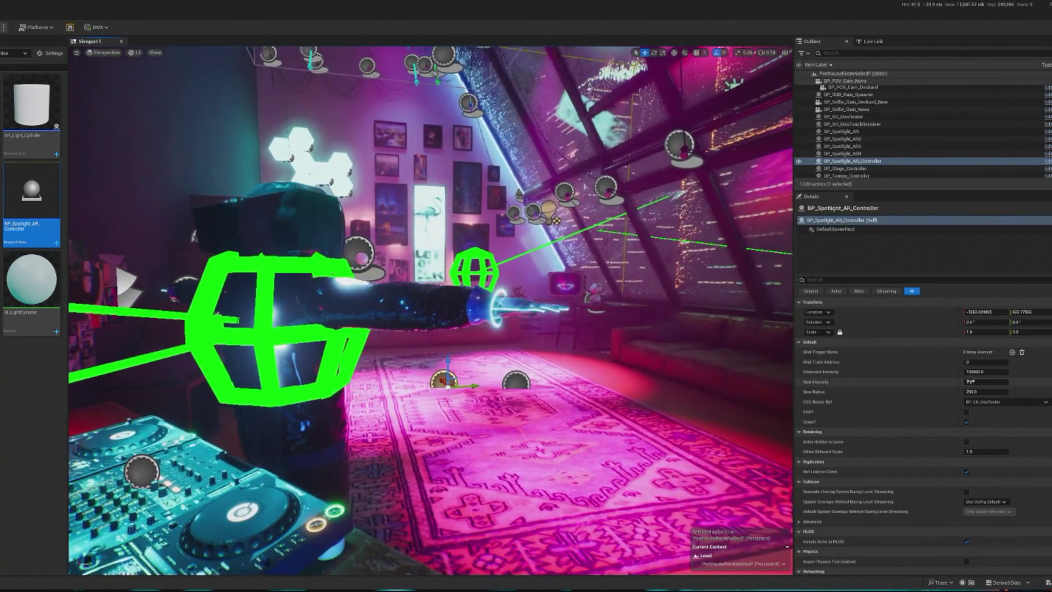
click(974, 372)
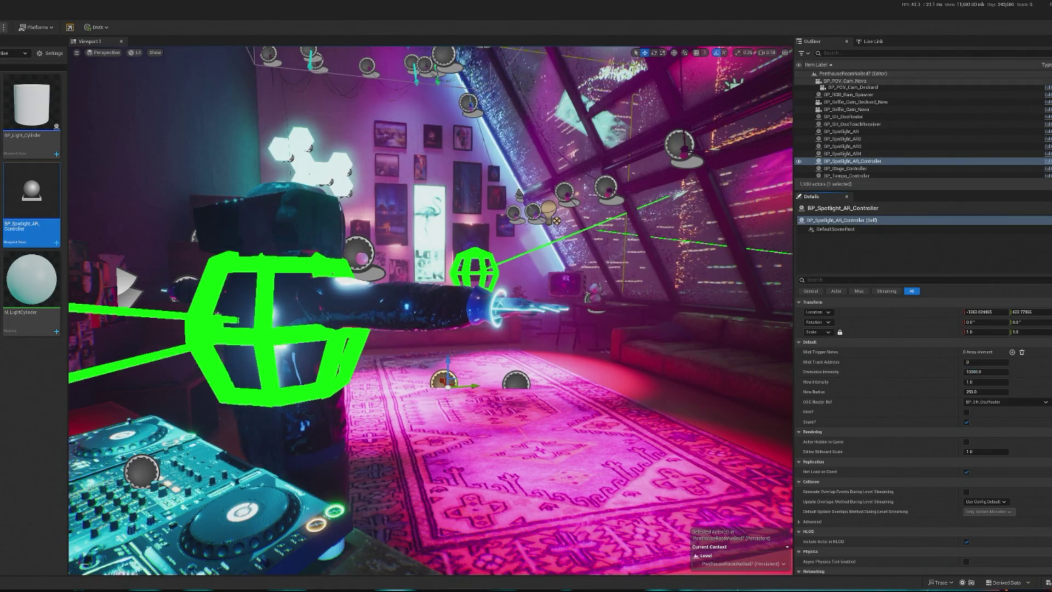
key(alt+p)
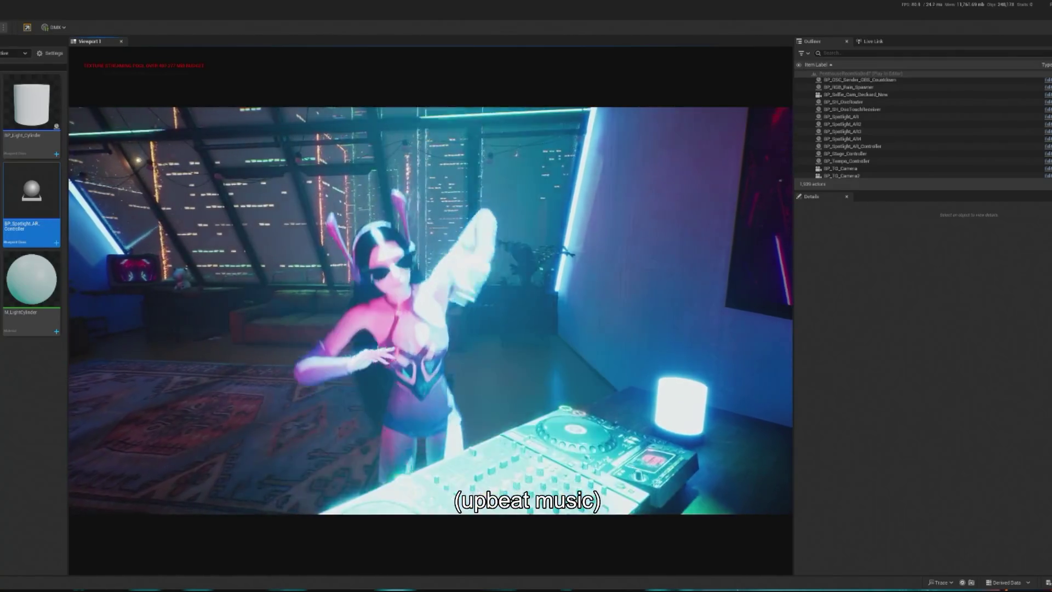
key(Escape)
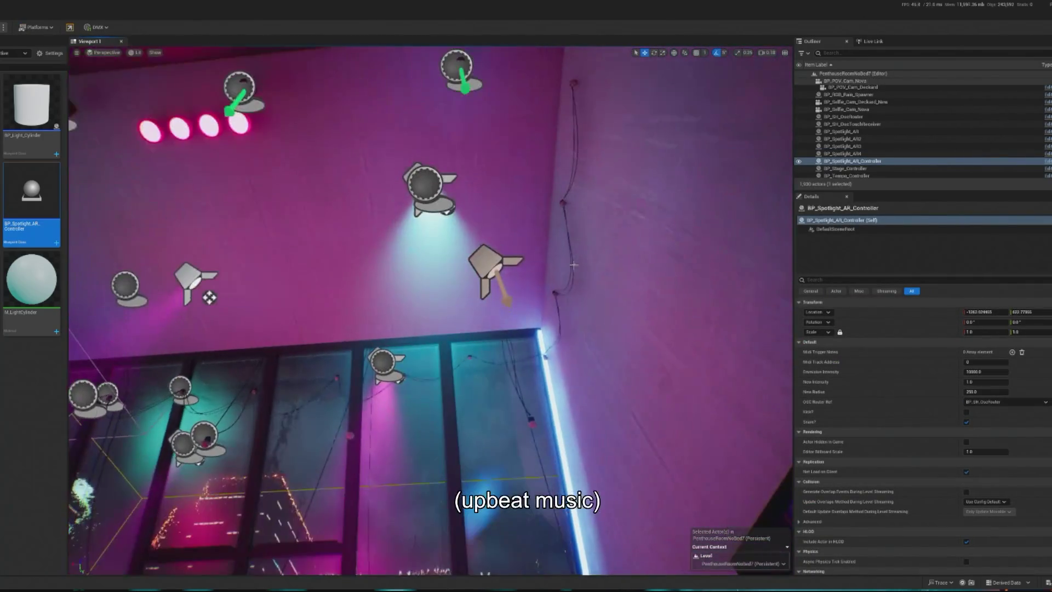
Step: Select BP_Spotlight_AR, view its SpotLight component settings, and start play-in-editor
click(841, 131)
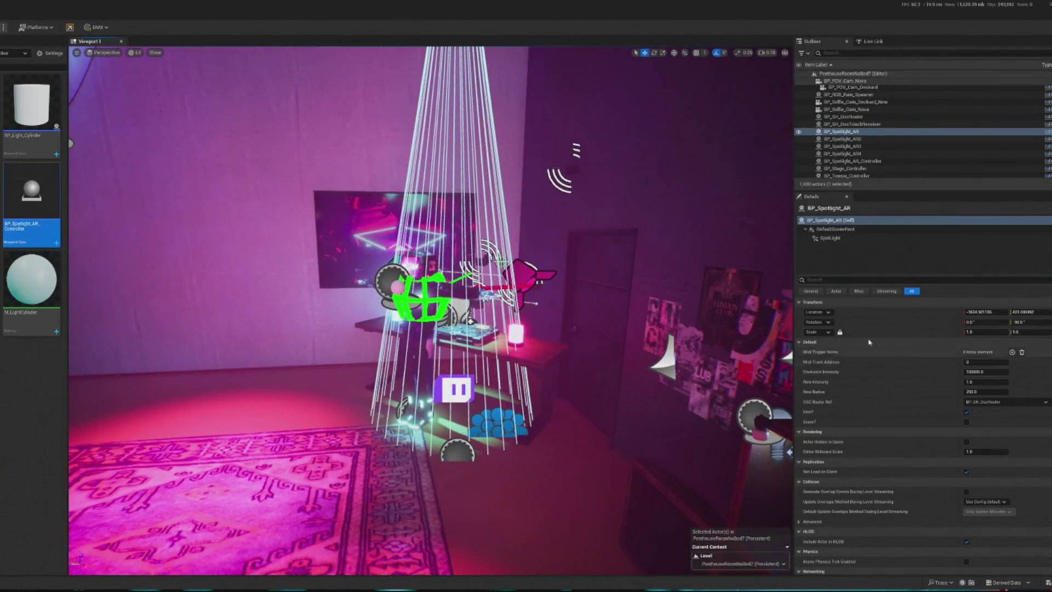
click(825, 237)
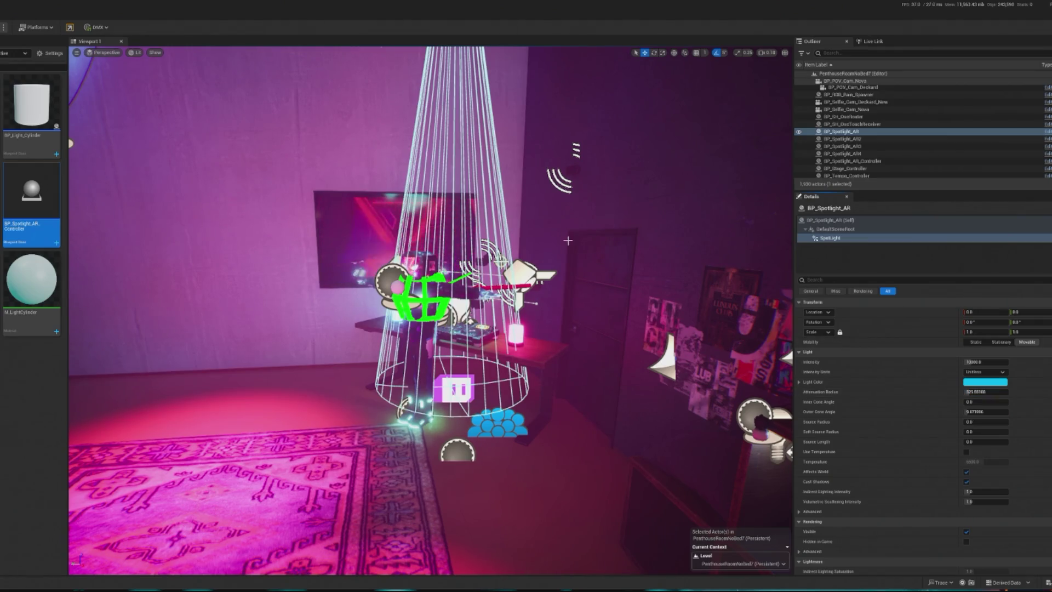
key(alt+p)
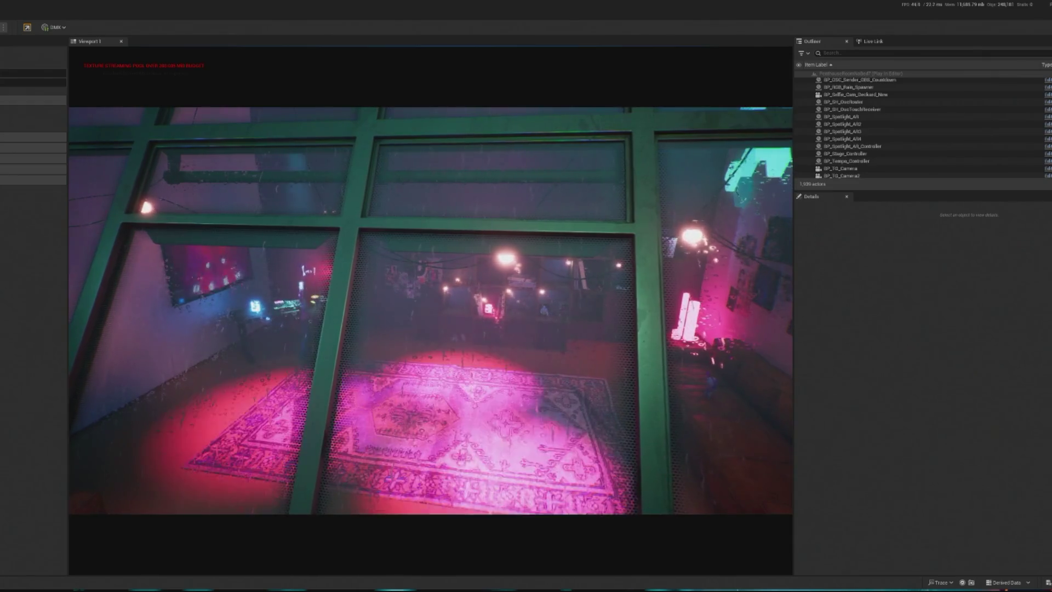
click(32, 137)
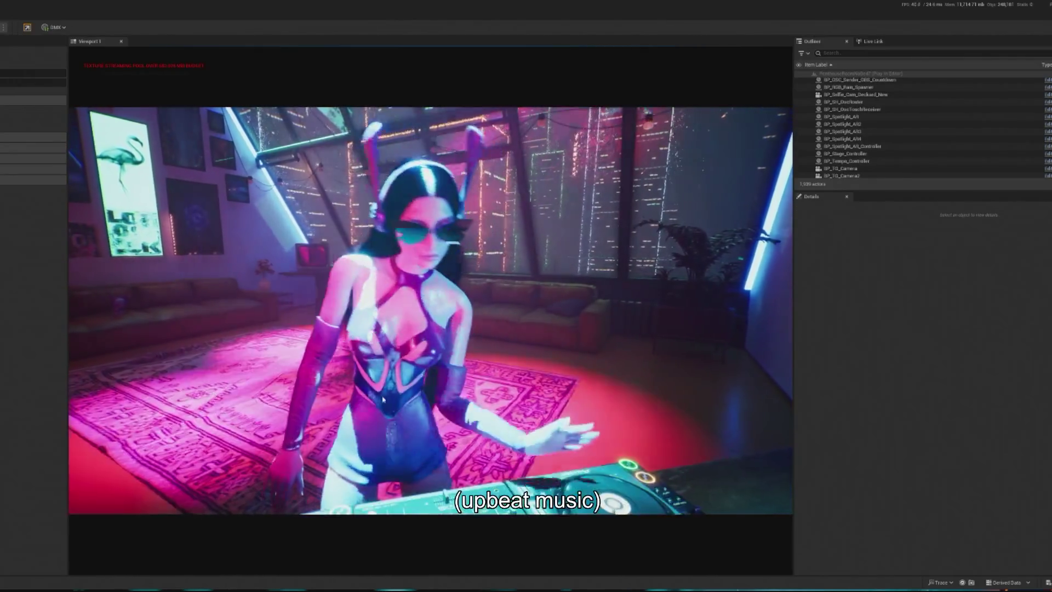
Step: Find BP_InteractiveCrowd by searching 'crowd', spawn two debug dancers, then stop playing
text(crowd)
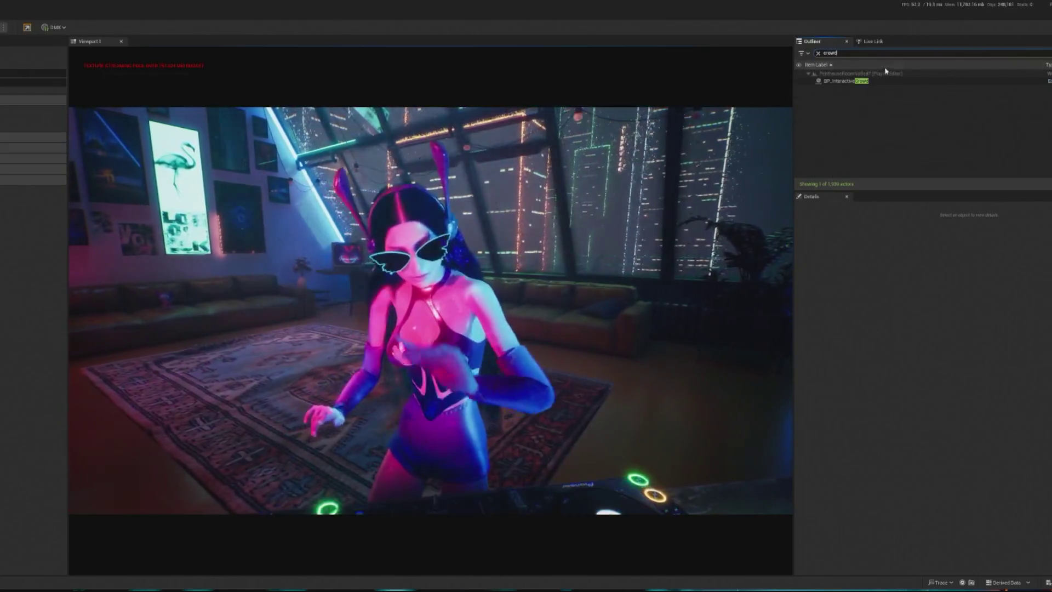
click(886, 81)
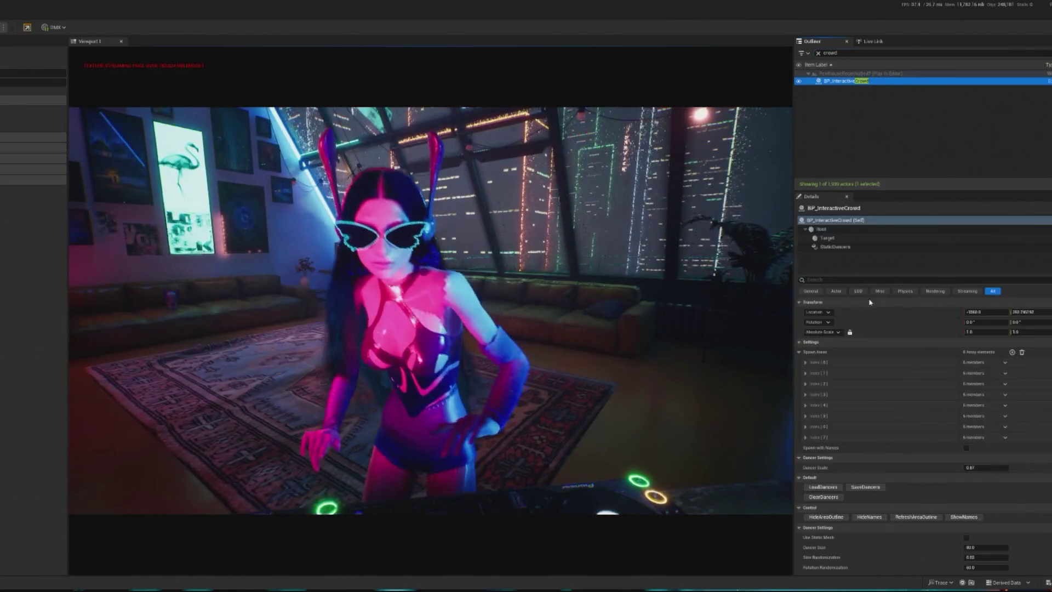
scroll(889, 447, down, 5)
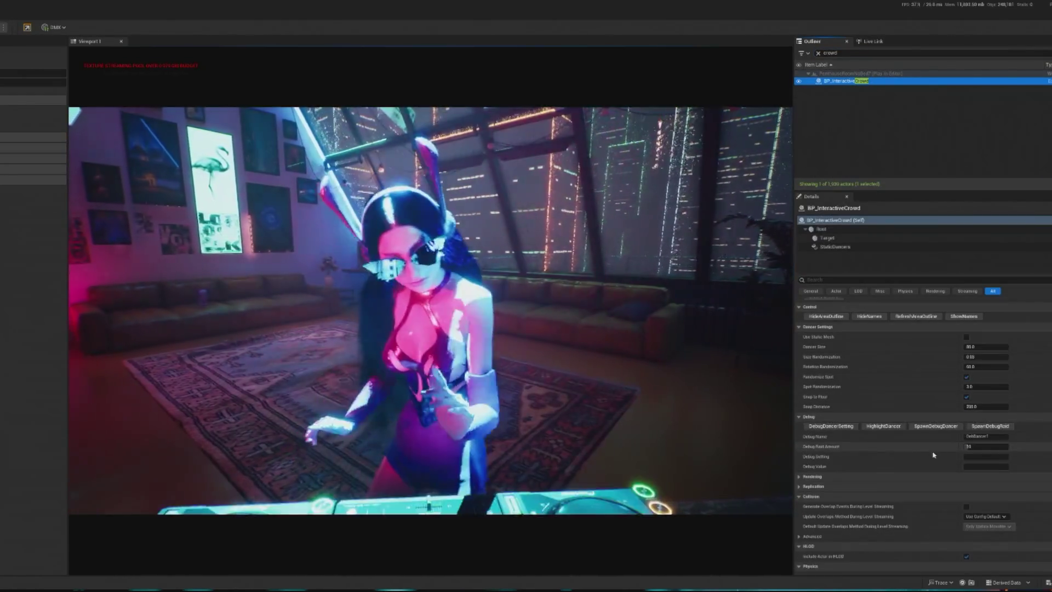
click(937, 427)
click(937, 427)
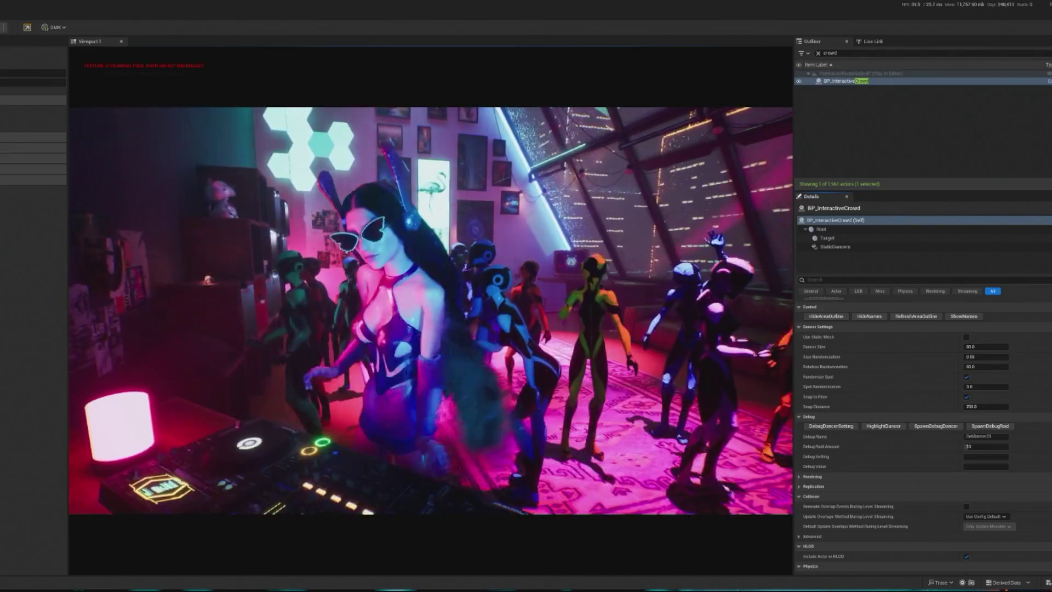
key(Escape)
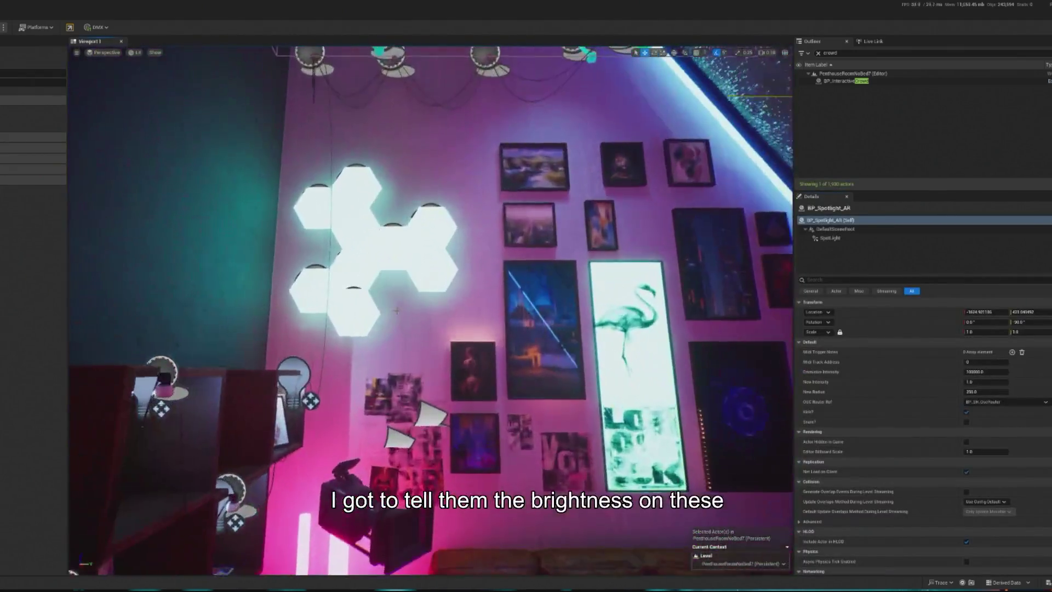
Step: Set the selected hex-plate wall lights' Light Intensity to 40000 and start Play In Editor
click(355, 315)
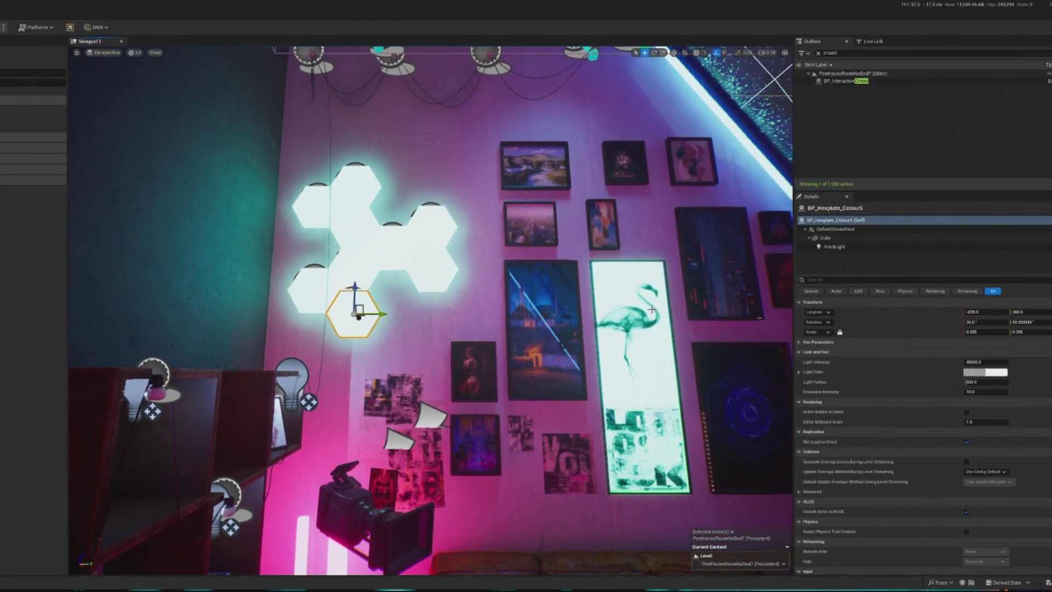
drag(333, 287, 404, 258)
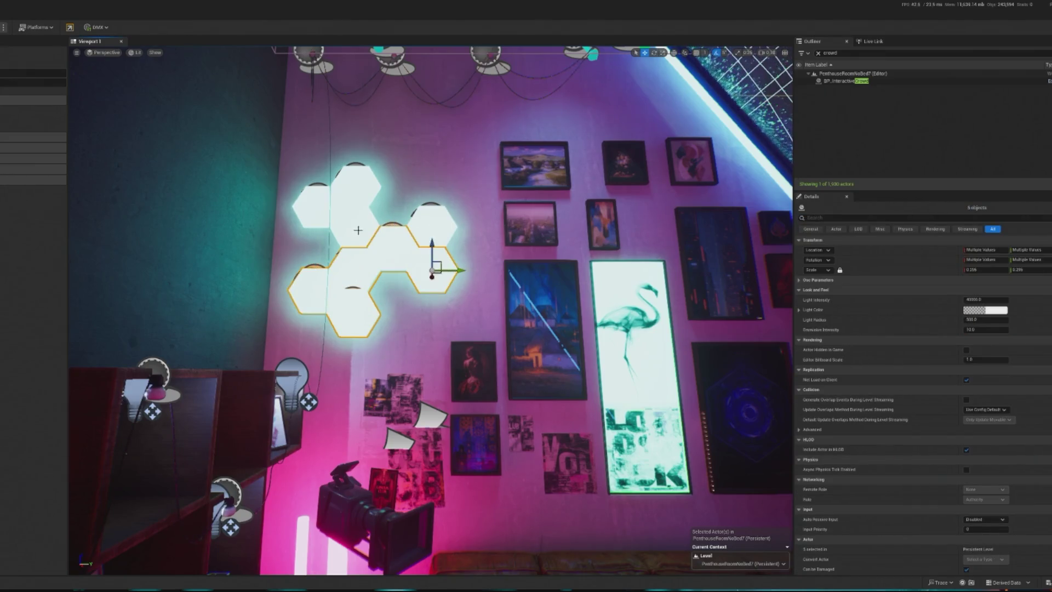
click(968, 299)
text(40000)
click(975, 329)
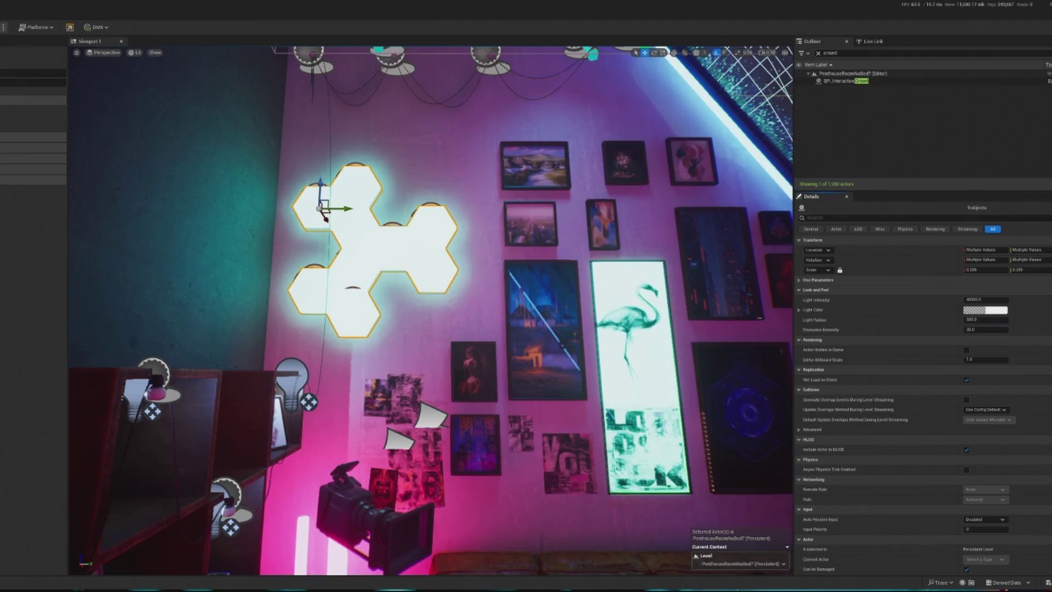
key(alt+p)
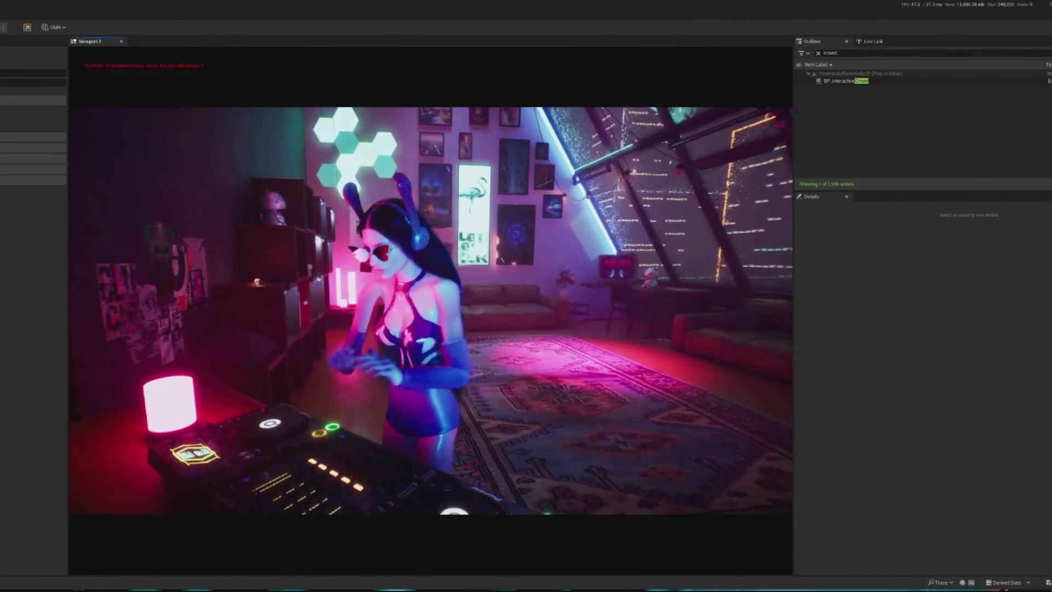
key(shift+F1)
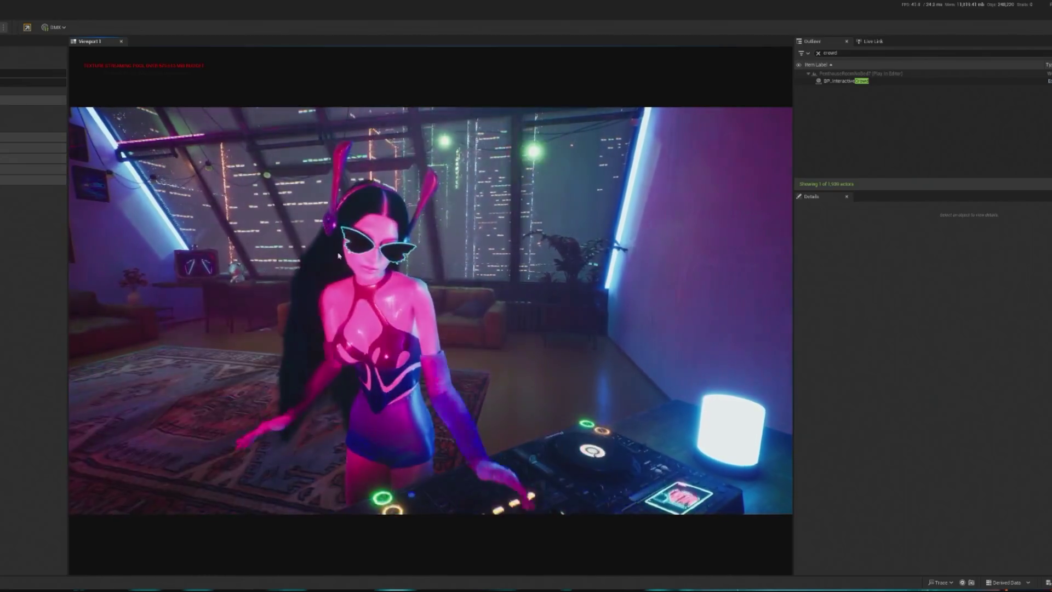
Step: Select BP_InteractiveCrowd and spawn five debug dancers with SpawnDebugDancer, then return to the game
key(shift+F1)
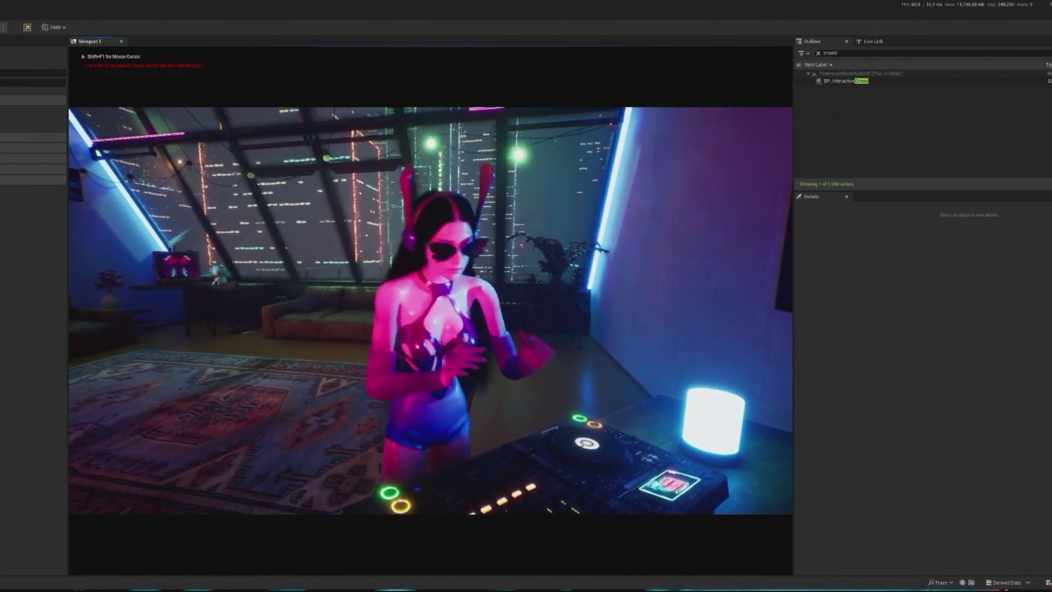
click(877, 81)
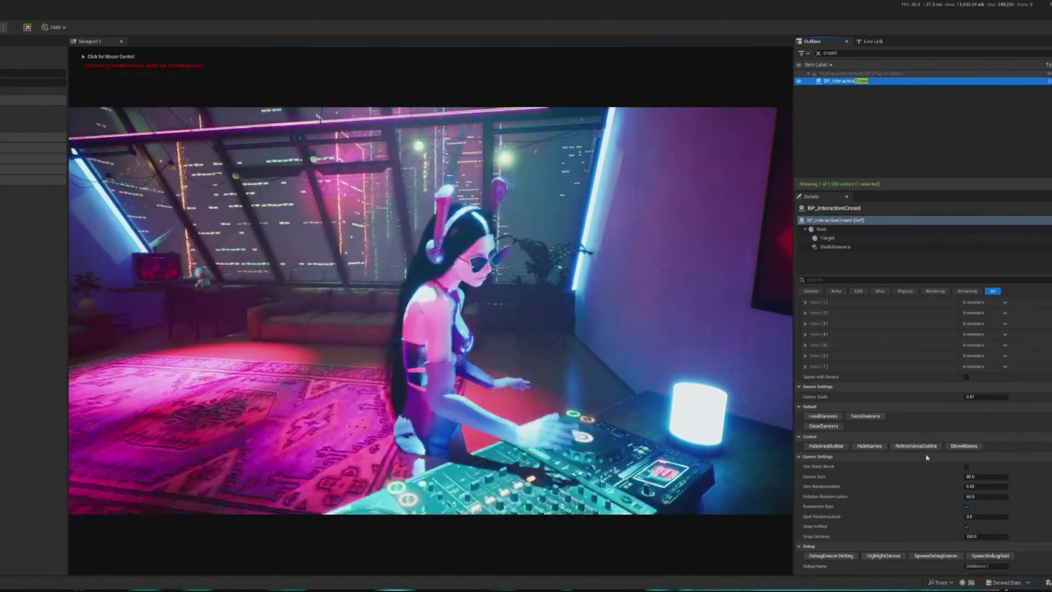
scroll(924, 383, down, 3)
click(926, 533)
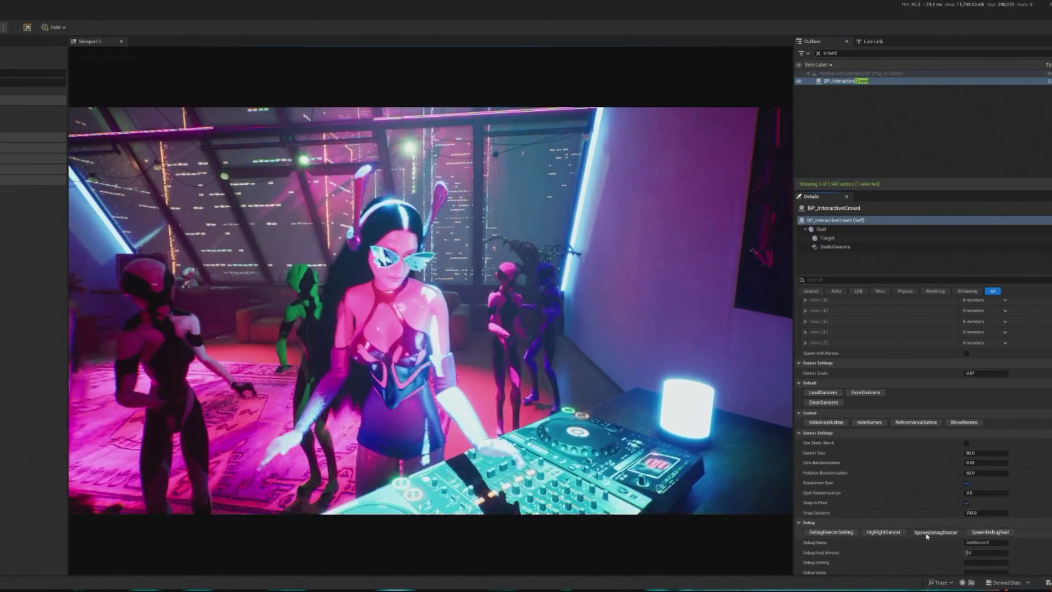
click(927, 534)
click(927, 534)
click(927, 534)
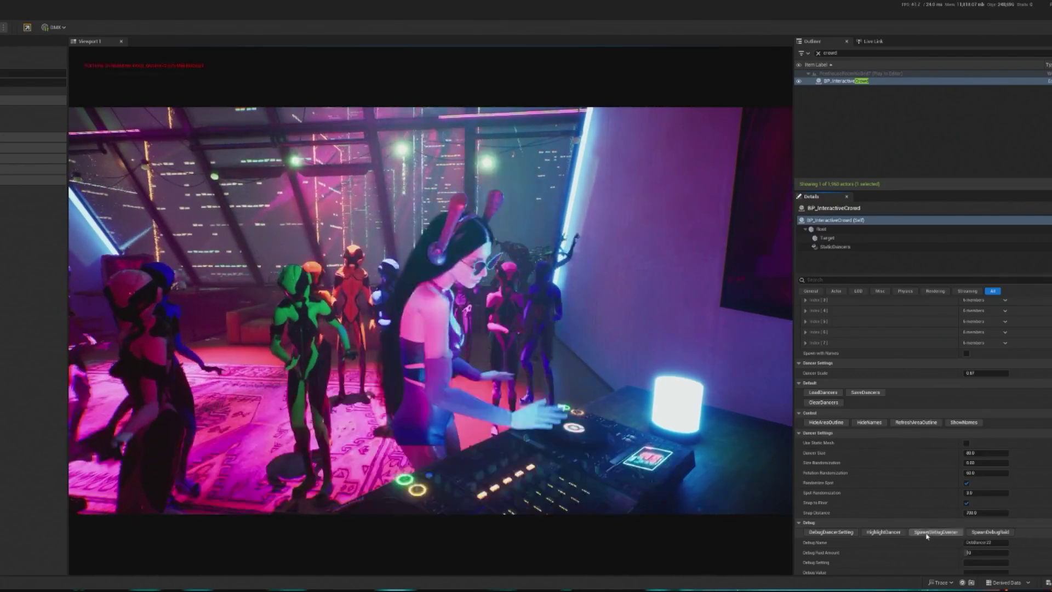
click(927, 534)
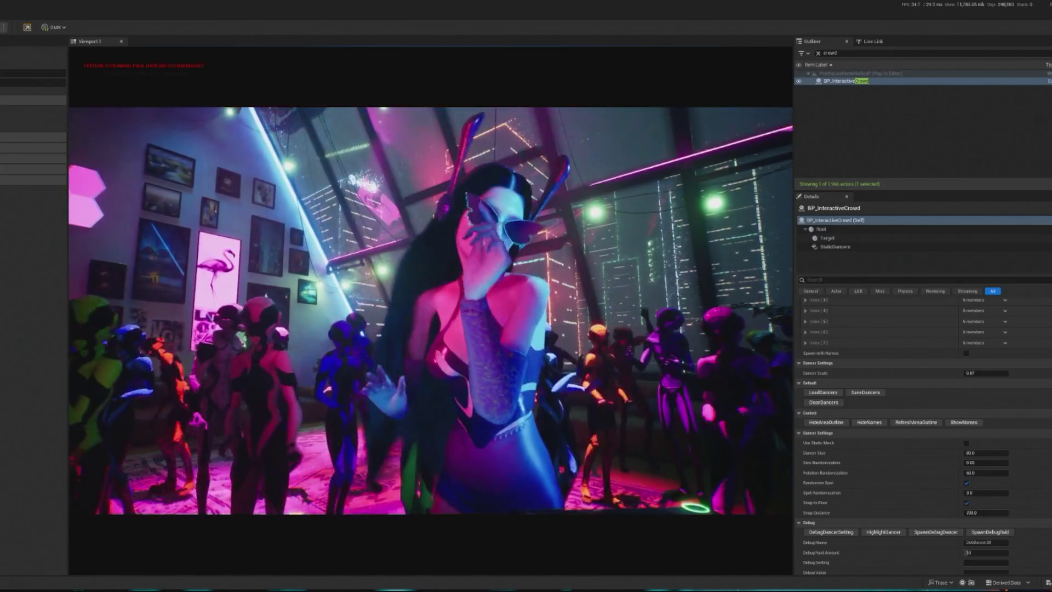
click(430, 310)
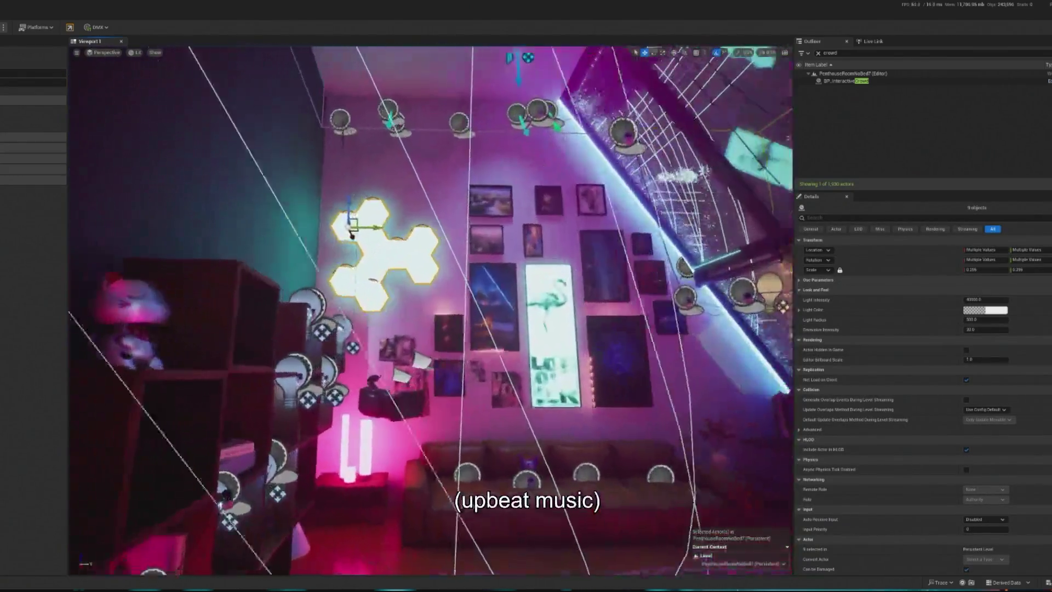
Step: Filter the Outliner by 'contr' and select Hexplate_Colour_Controller to show its Details
click(372, 293)
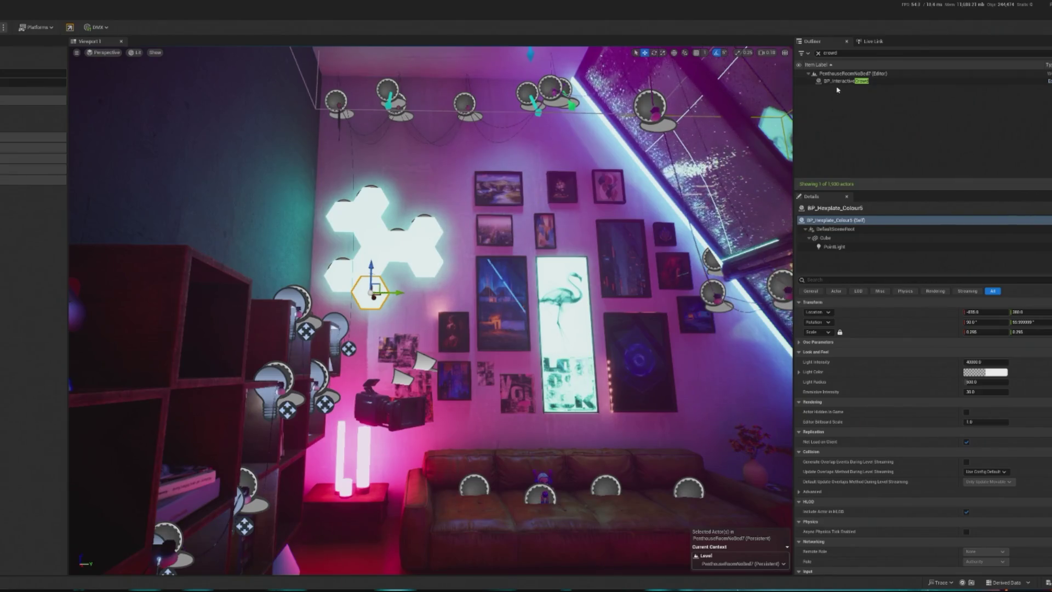
key(BackSpace)
key(BackSpace)
key(BackSpace)
text(contr)
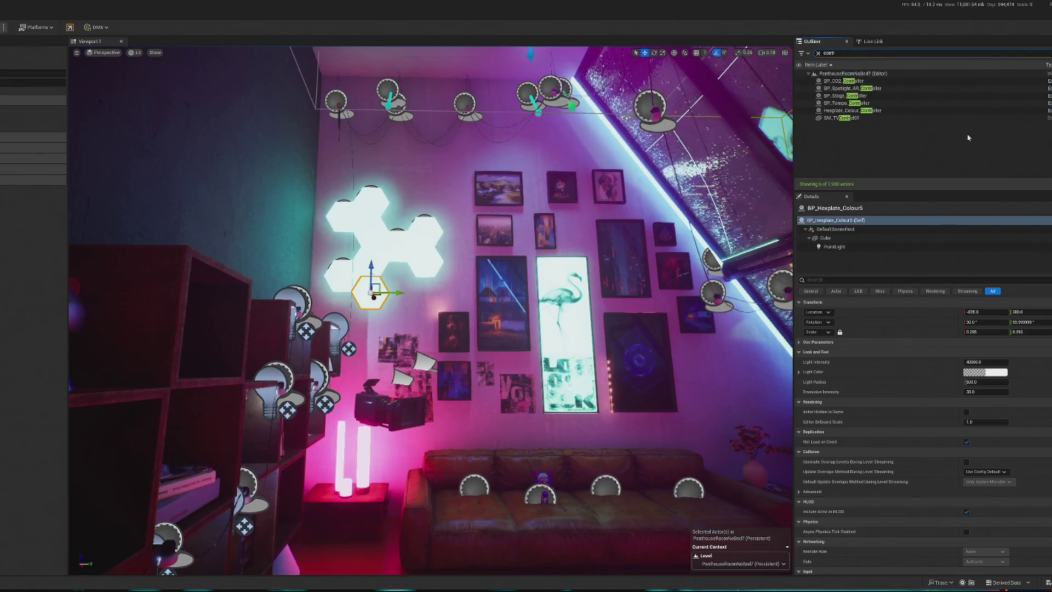
click(852, 110)
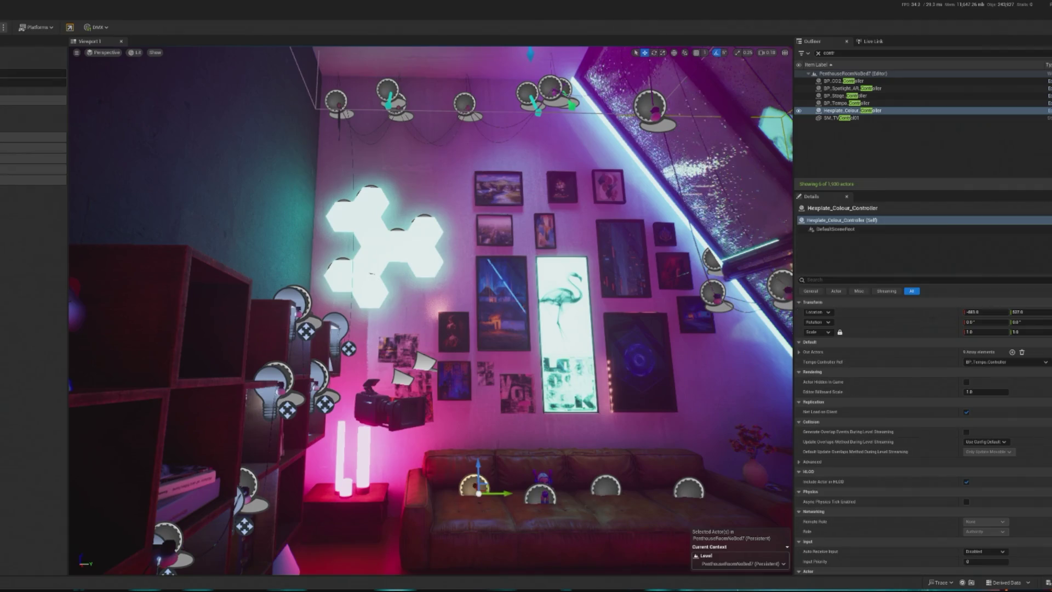
Step: Start Play In Editor and give mouse control to the running apartment level, recapturing it once
key(alt+p)
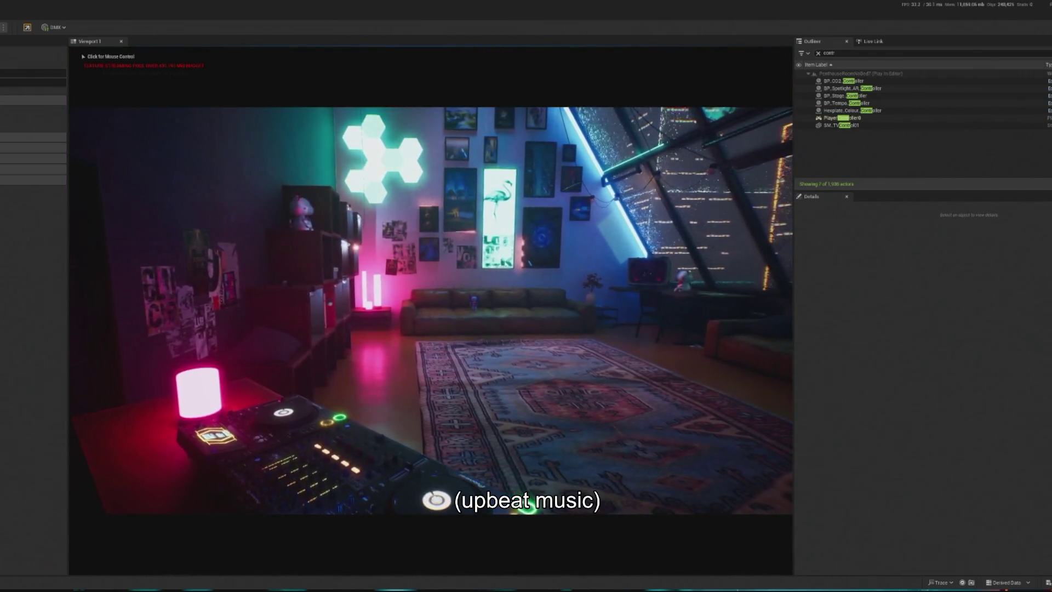
click(124, 96)
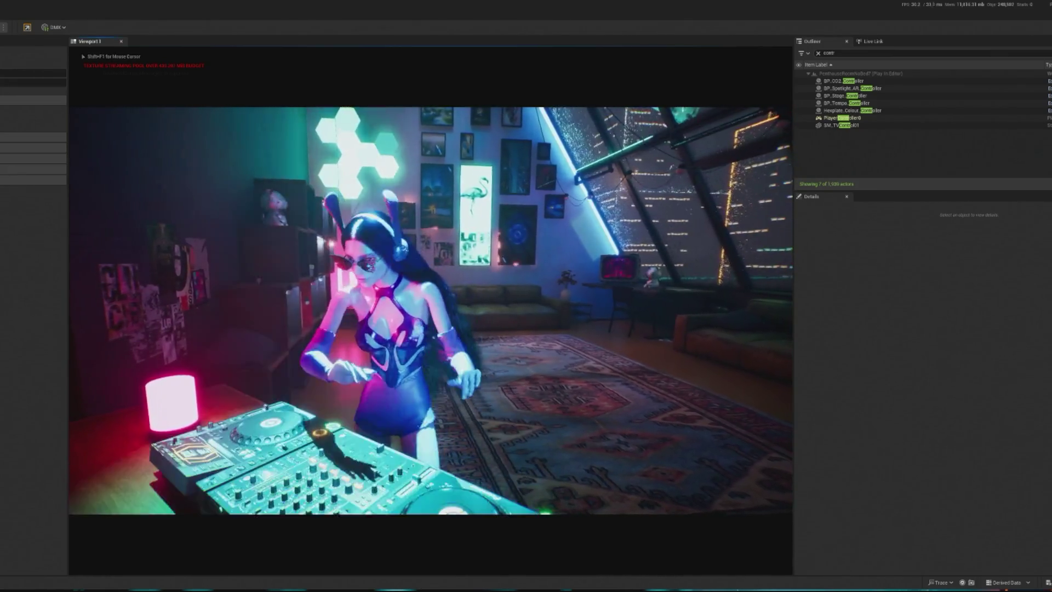
key(shift+F1)
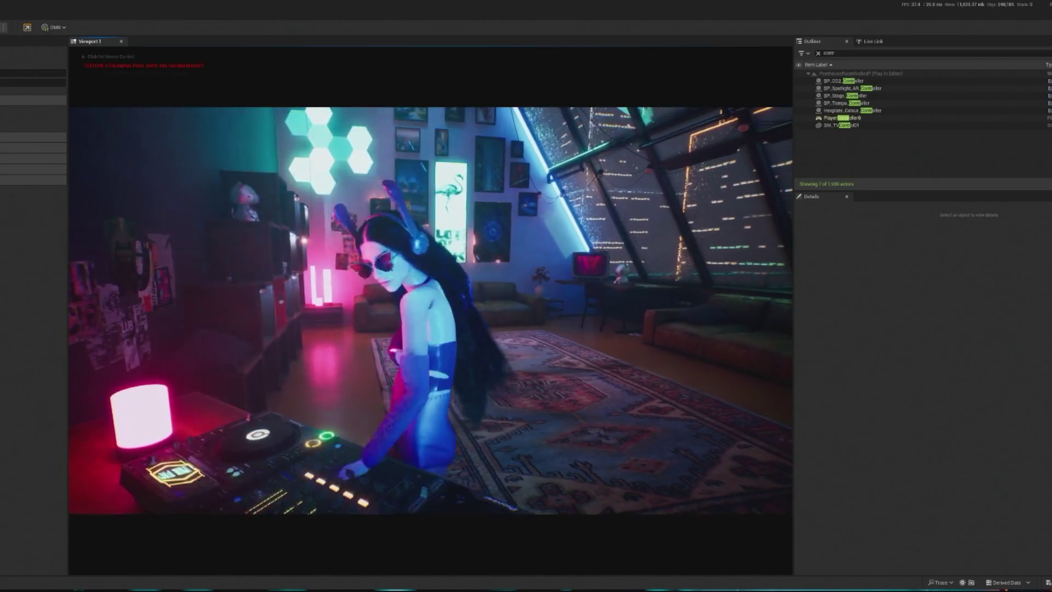
click(125, 97)
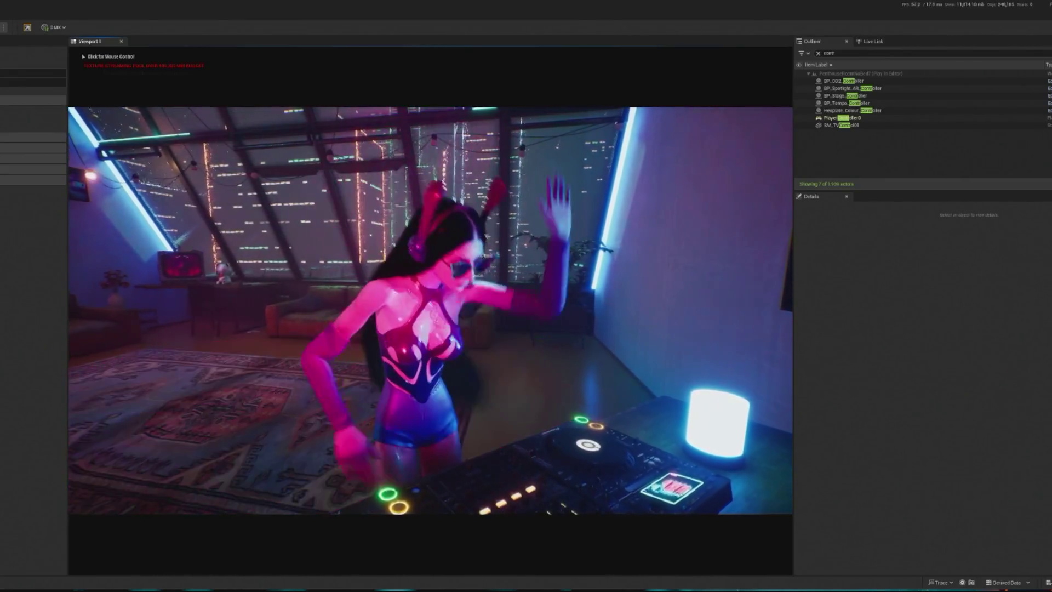
Step: Release the mouse with Shift+F1, then stop the play session with Esc
key(shift+F1)
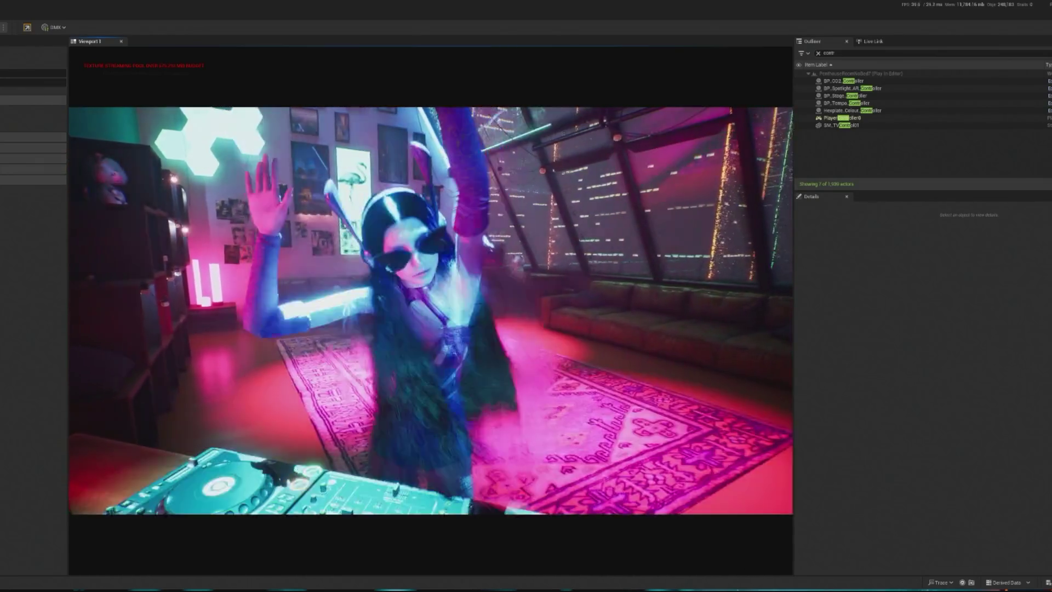
key(Escape)
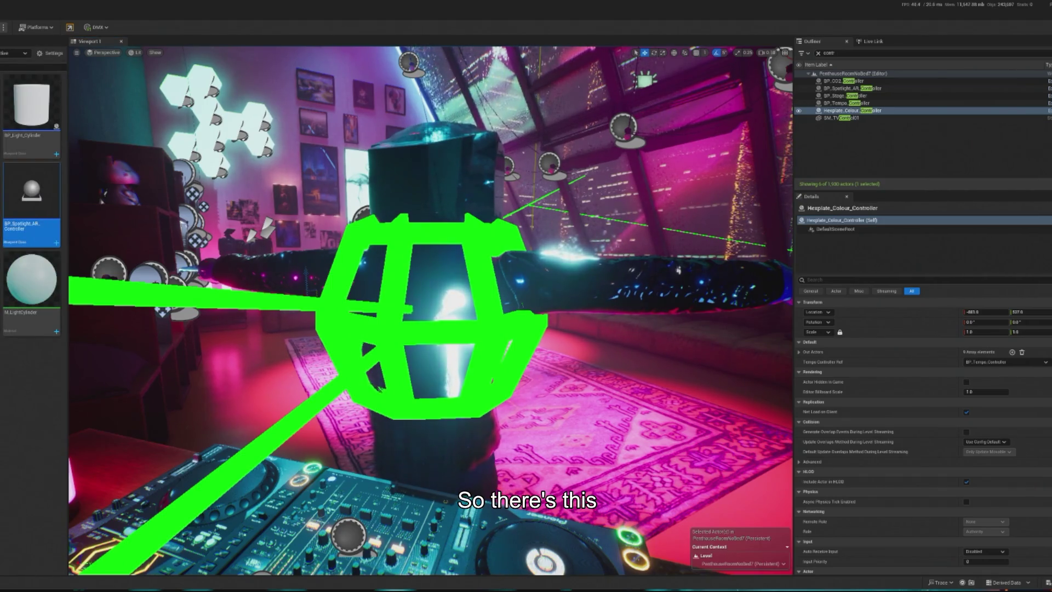
Step: Browse to the Materials folder and save the apartment level with Ctrl+S
click(15, 159)
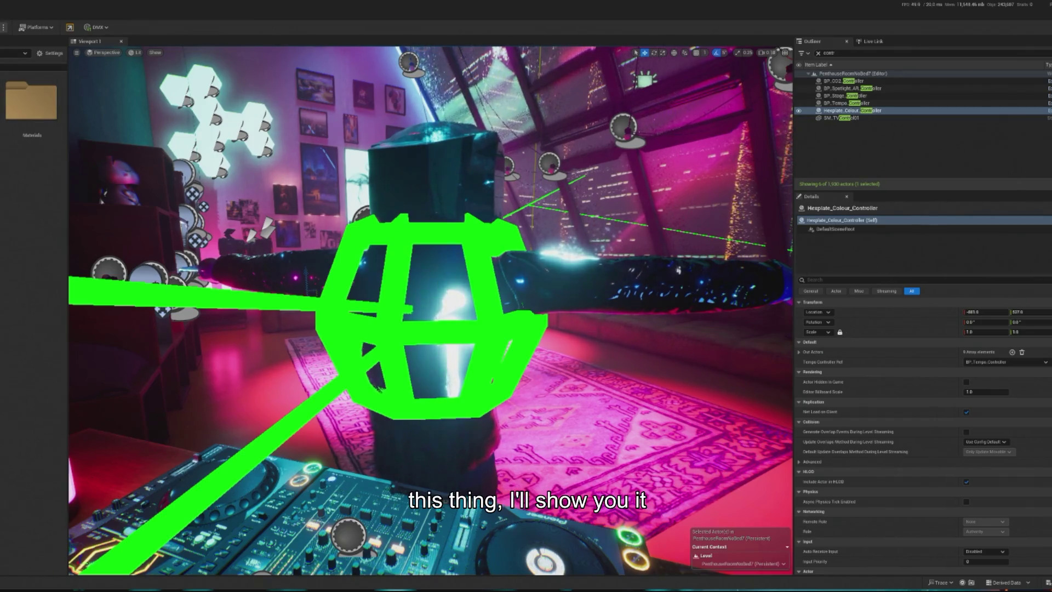
key(ctrl+s)
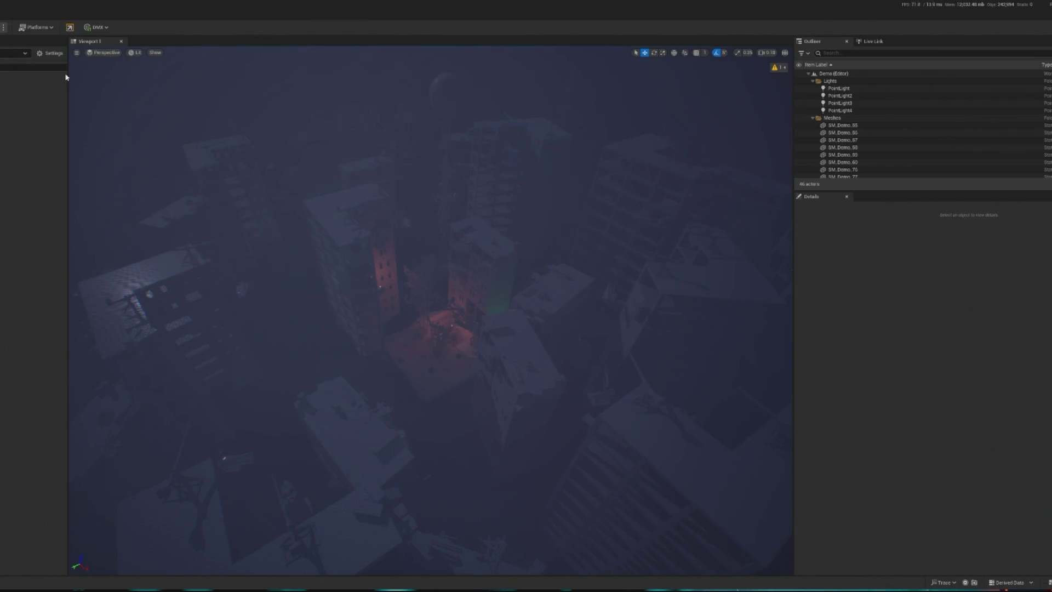
Step: Briefly play the Demo city, stop, and view the out-of-date landscape warning from above
key(alt+p)
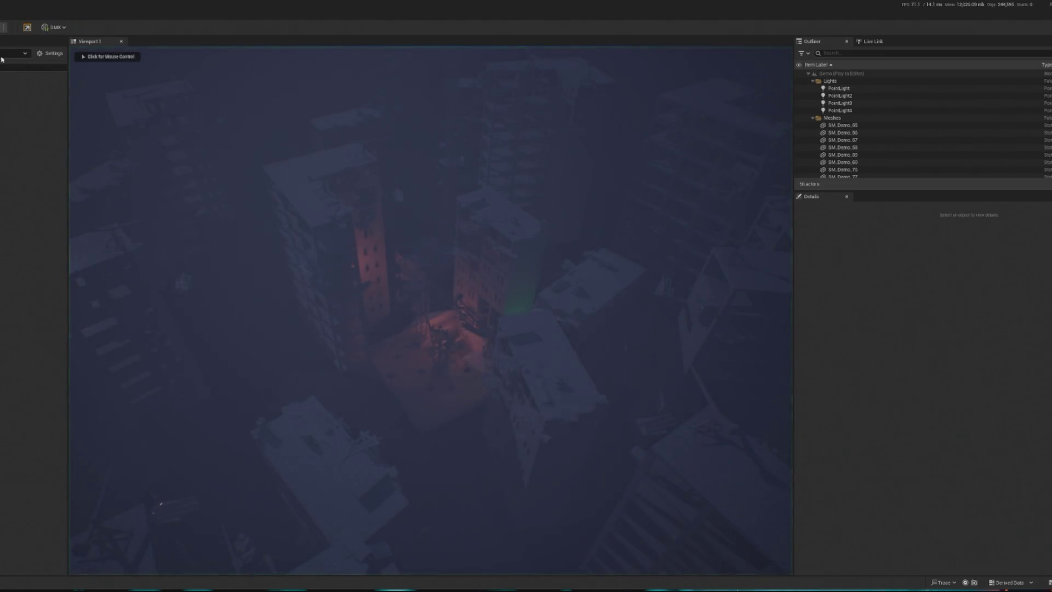
click(214, 208)
key(Escape)
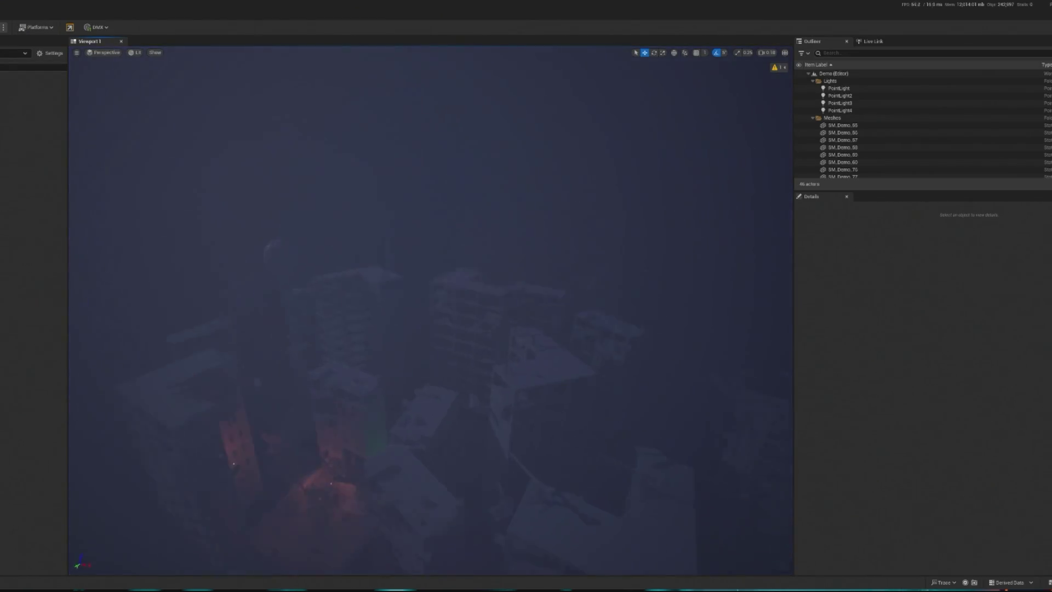
click(776, 66)
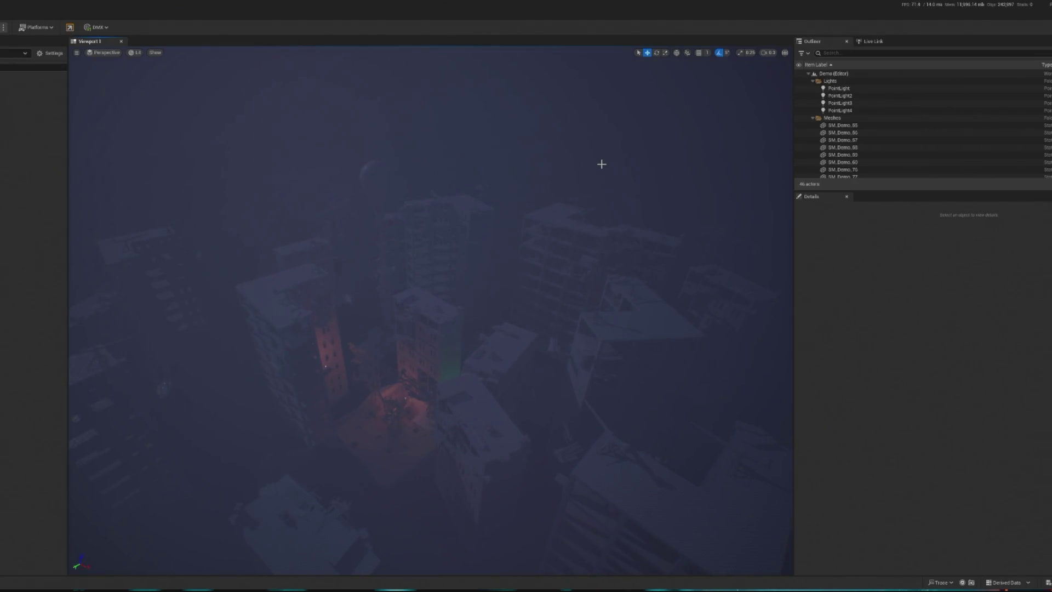
mouse_move(601, 163)
mouse_down()
mouse_move(576, 172)
mouse_move(581, 151)
mouse_up()
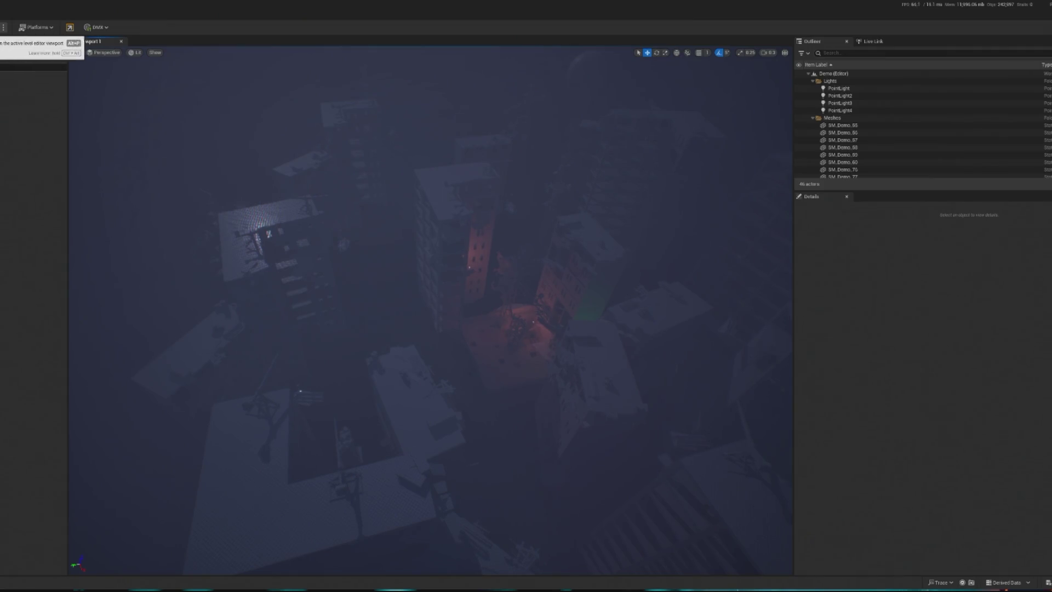
Step: Play via the play-mode options, select the left and central buildings, return to the player view, and stop
click(4, 27)
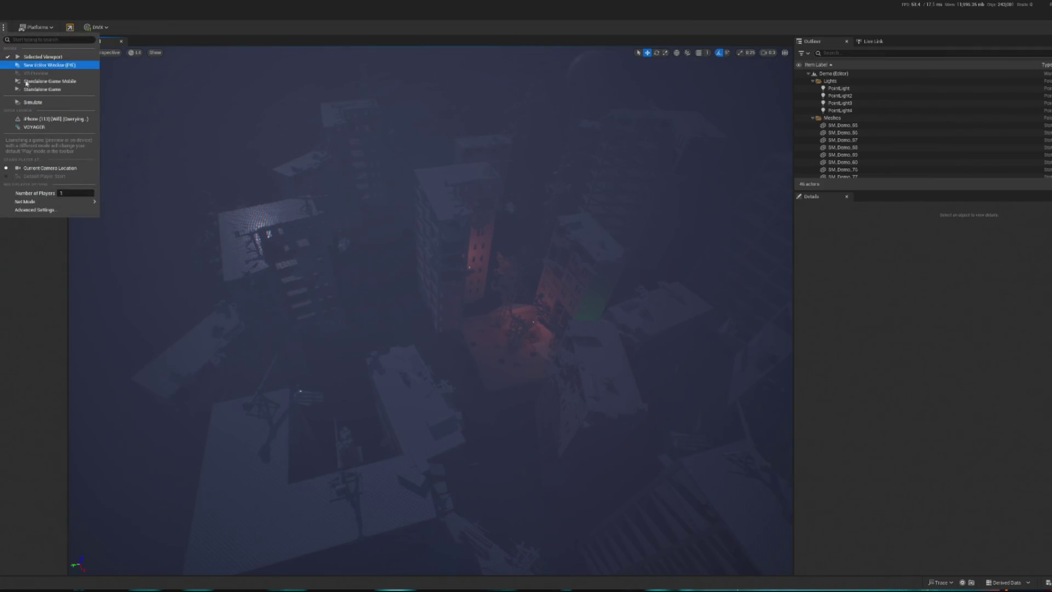
click(318, 240)
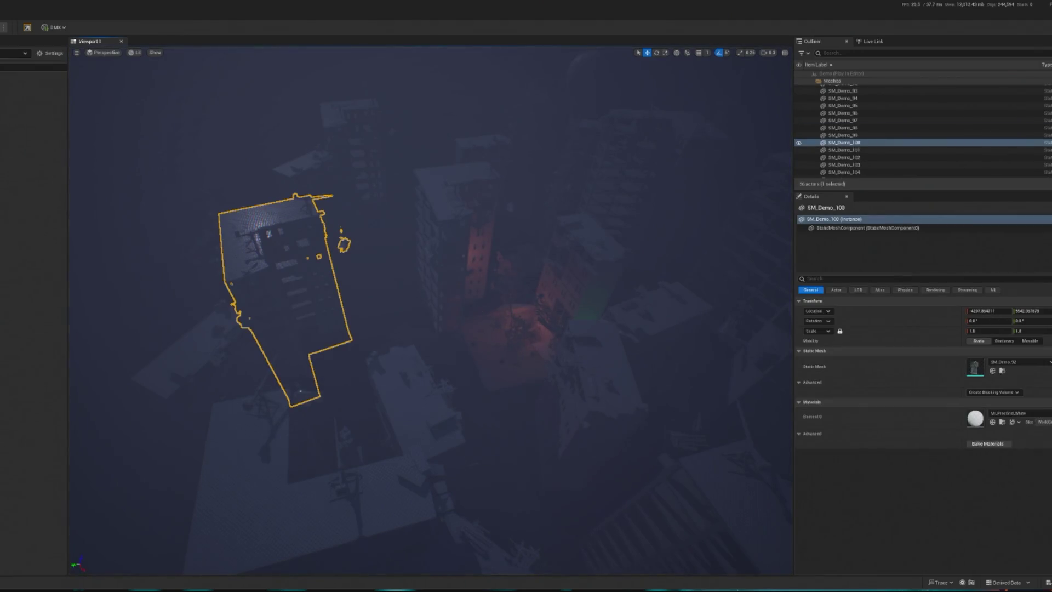
click(478, 312)
key(F8)
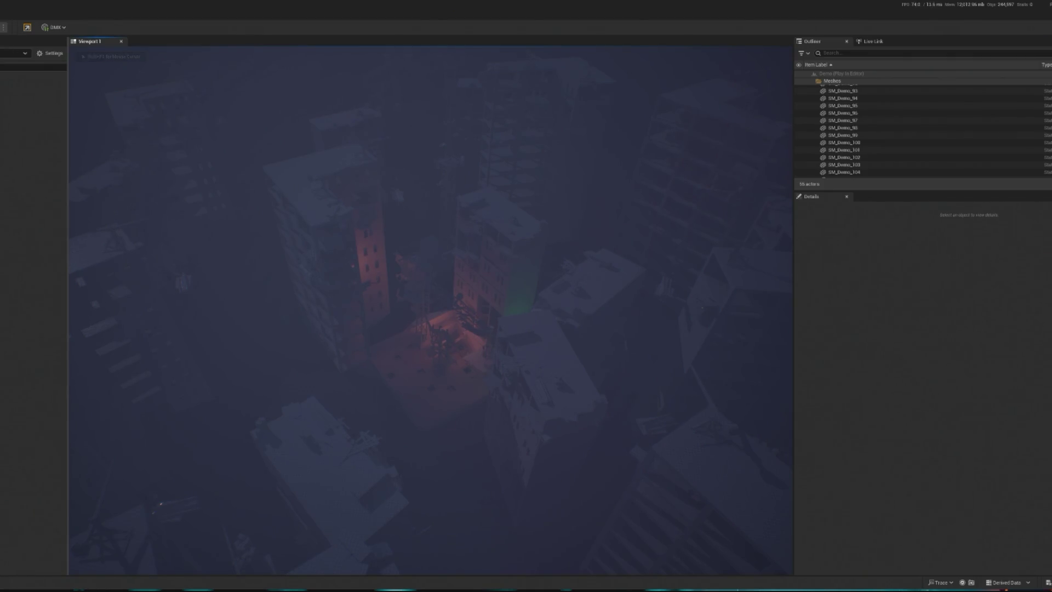
key(Escape)
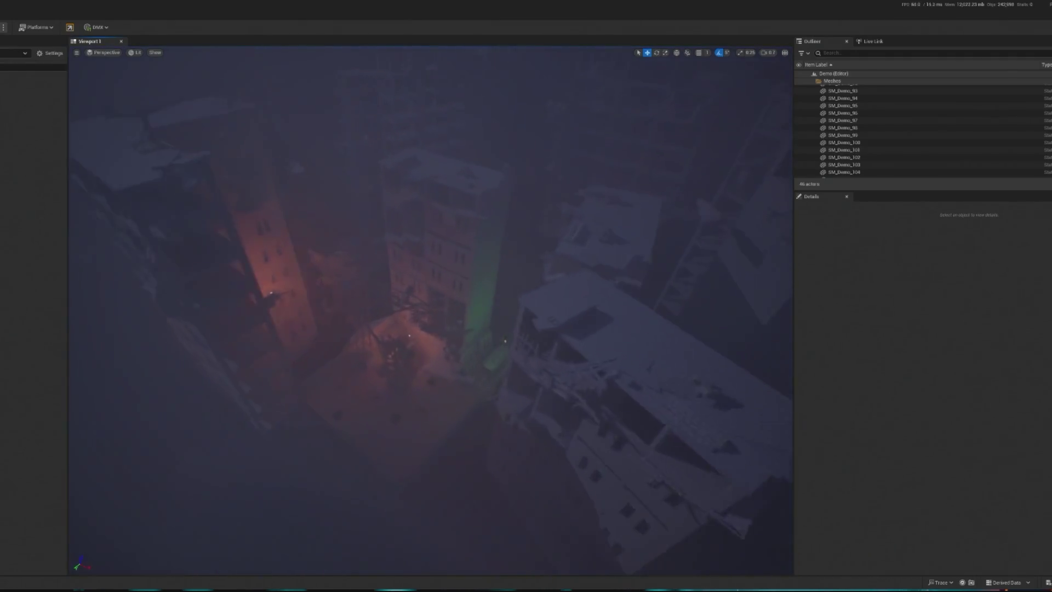
Step: Play the city level again and open the folder holding the landscape material
scroll(182, 102, up, 10)
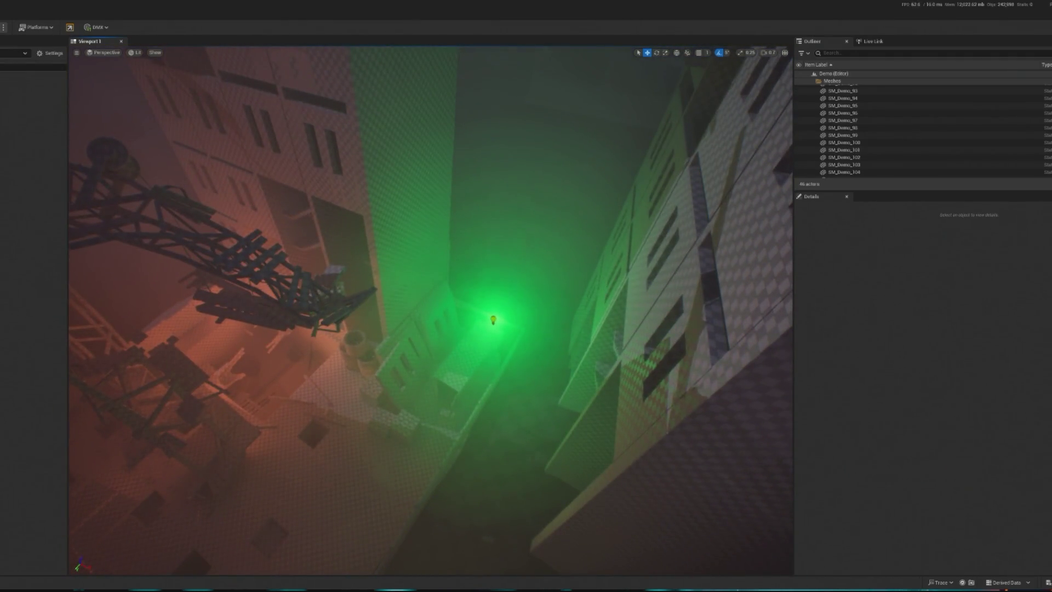
key(alt+p)
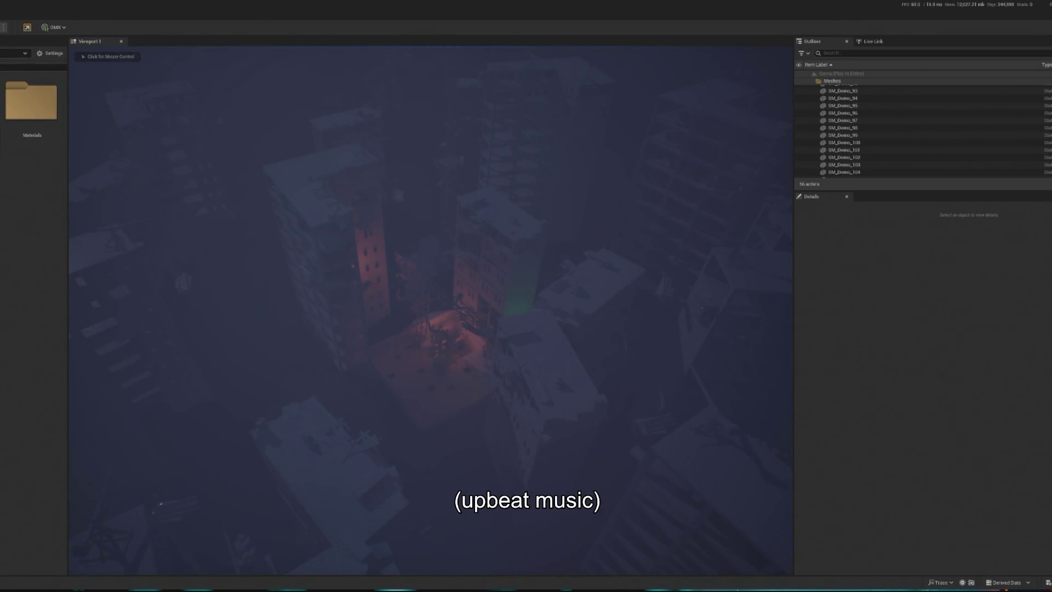
double_click(25, 118)
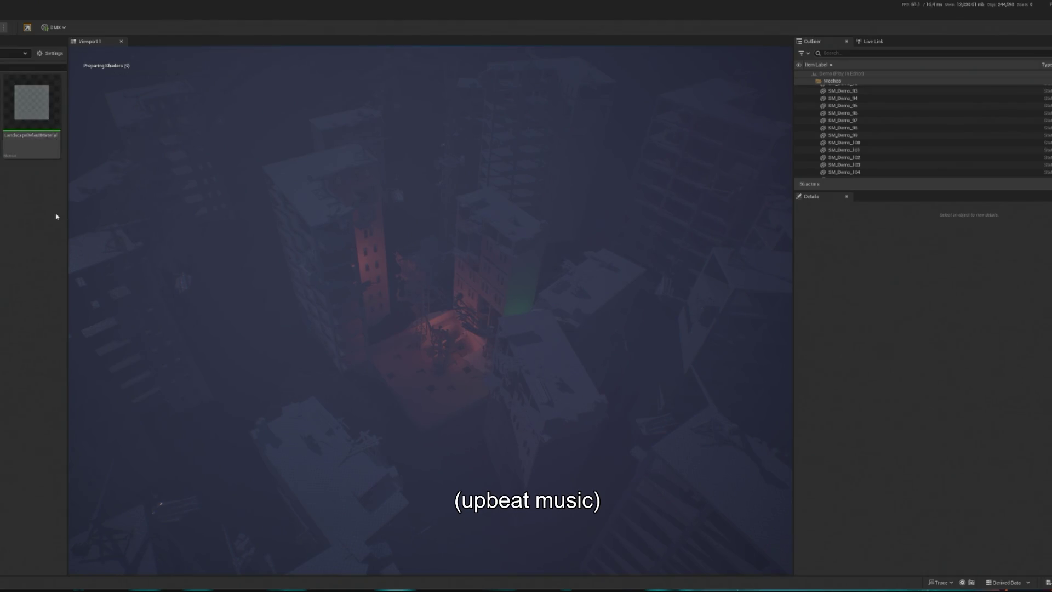
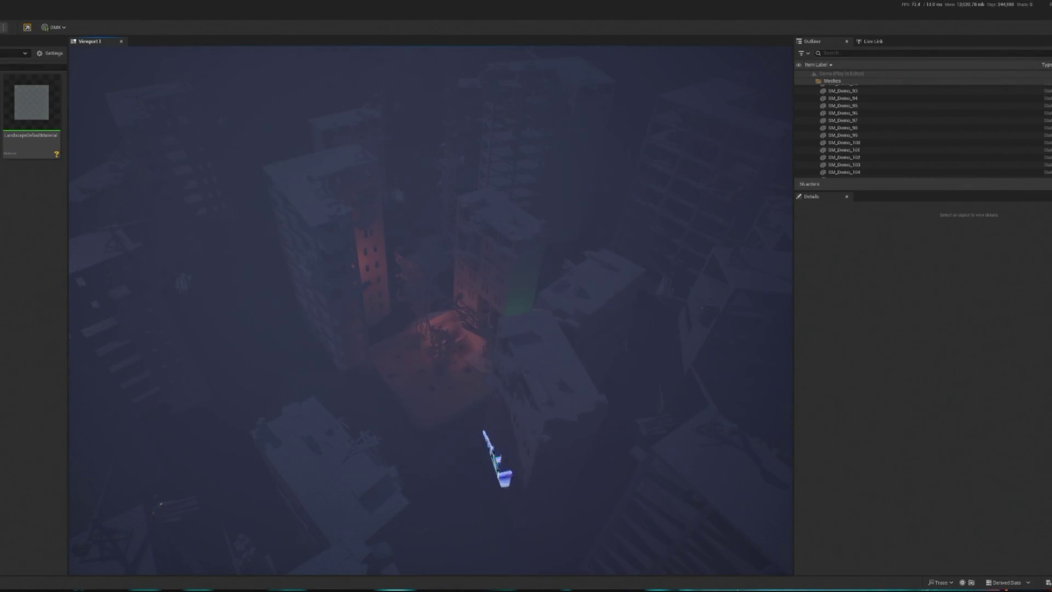
Step: Stop the play session and browse to the Materials > MPC content folder
key(Escape)
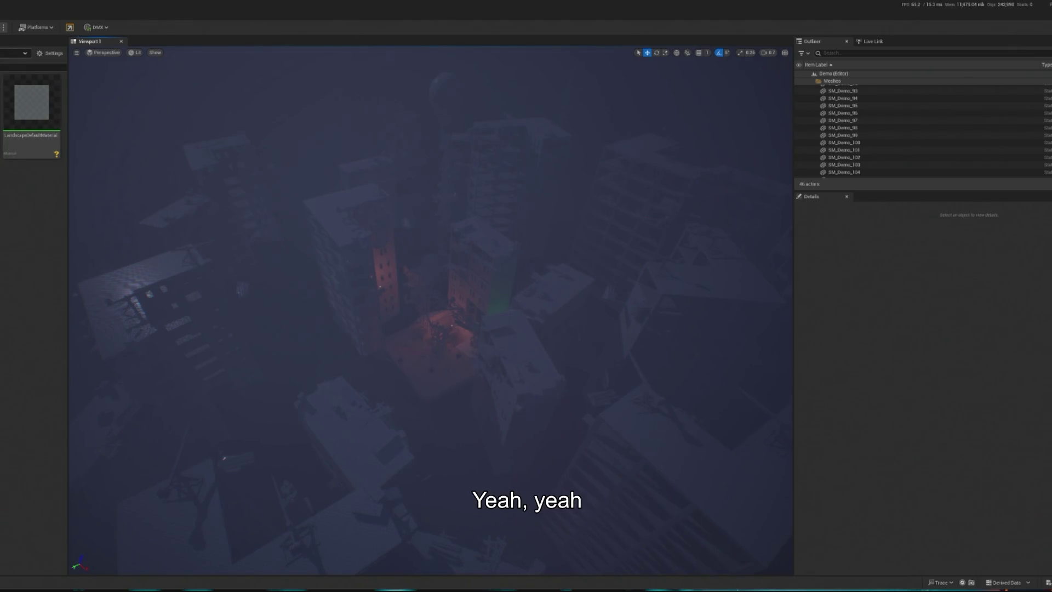
key(BackSpace)
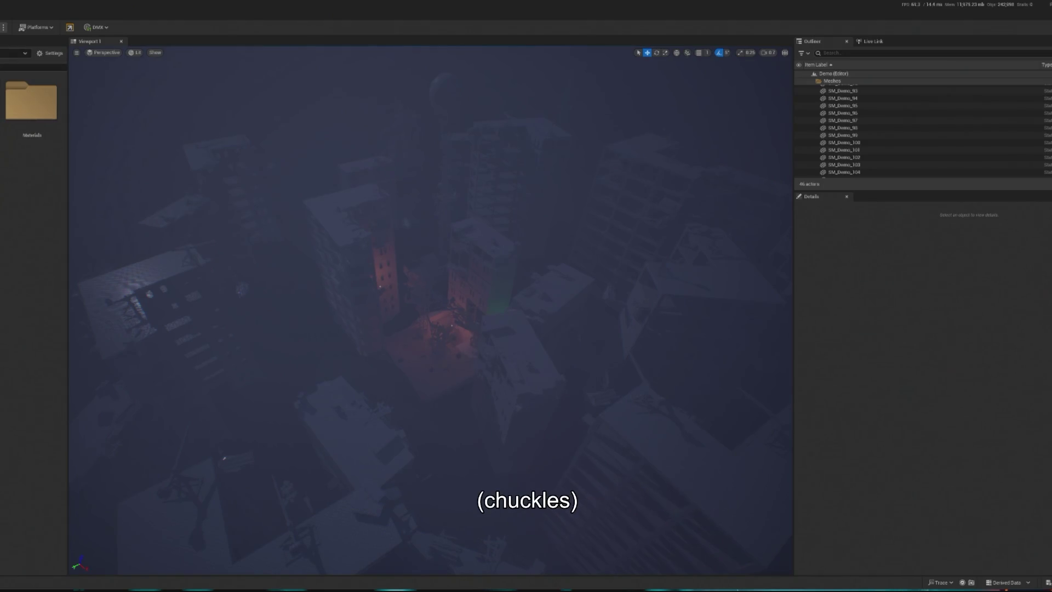
double_click(32, 108)
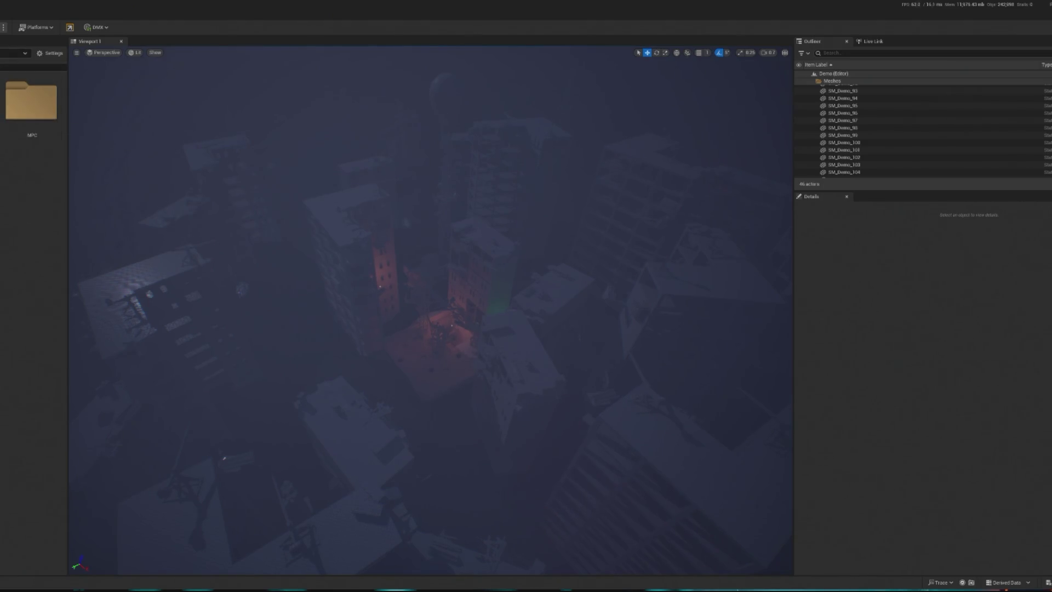
double_click(14, 83)
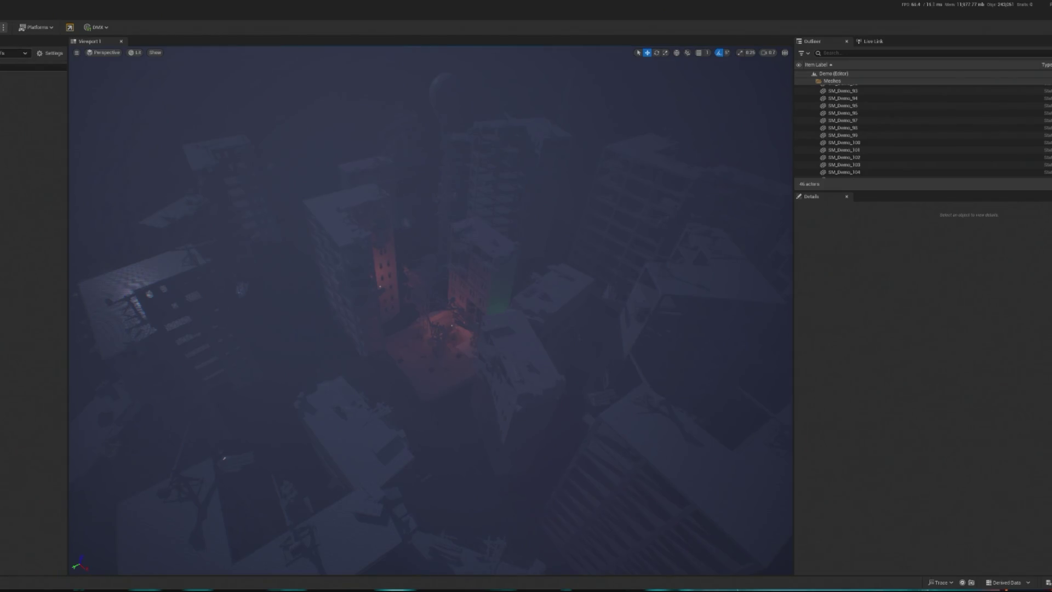
Step: Find PP_Effects_Scan with an Outliner 'post' search and expand its Post Process Materials list
text(post)
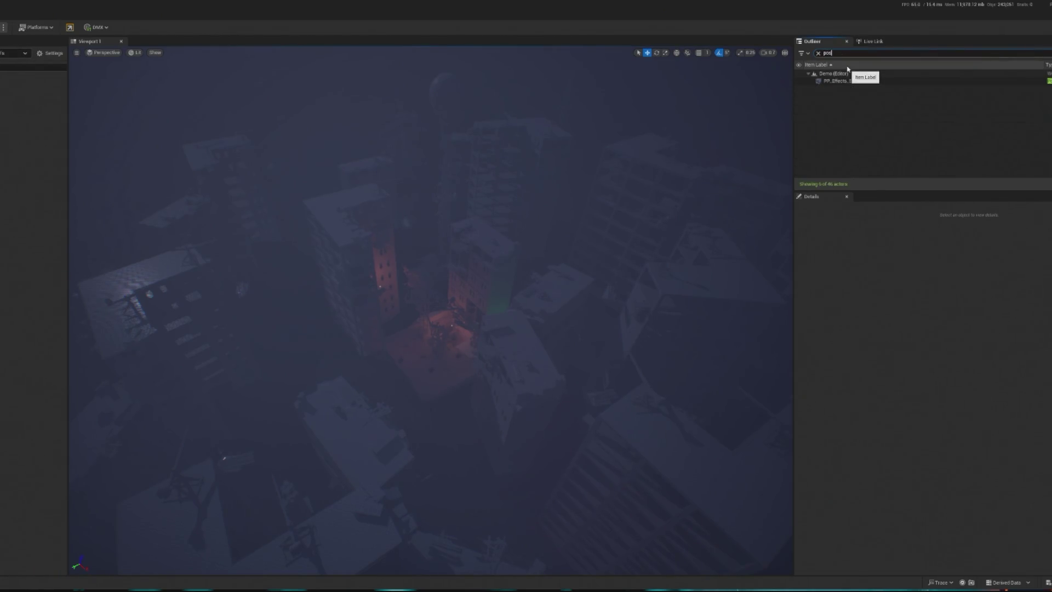
click(888, 81)
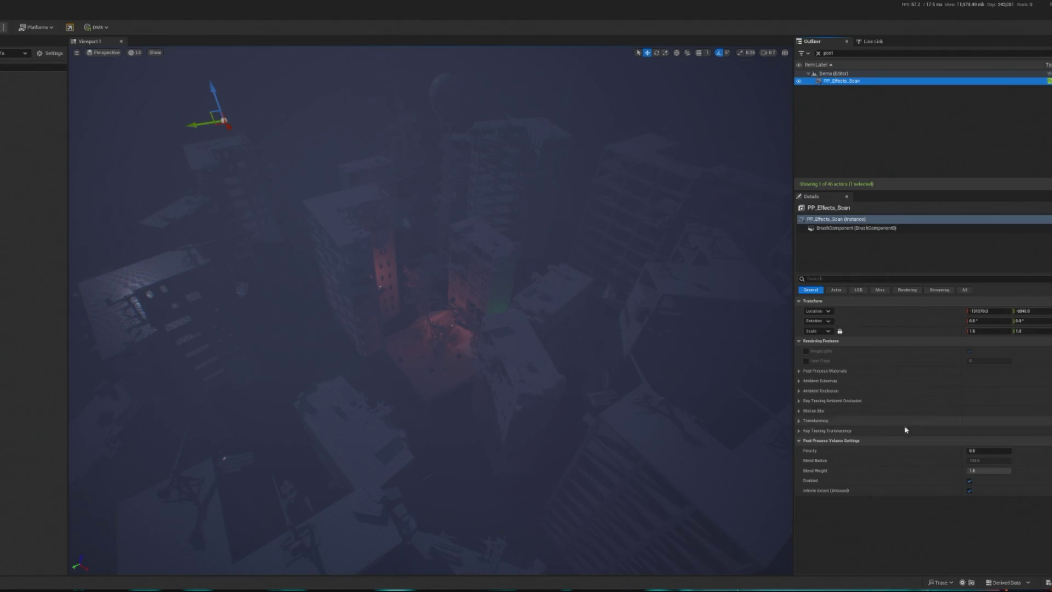
click(826, 228)
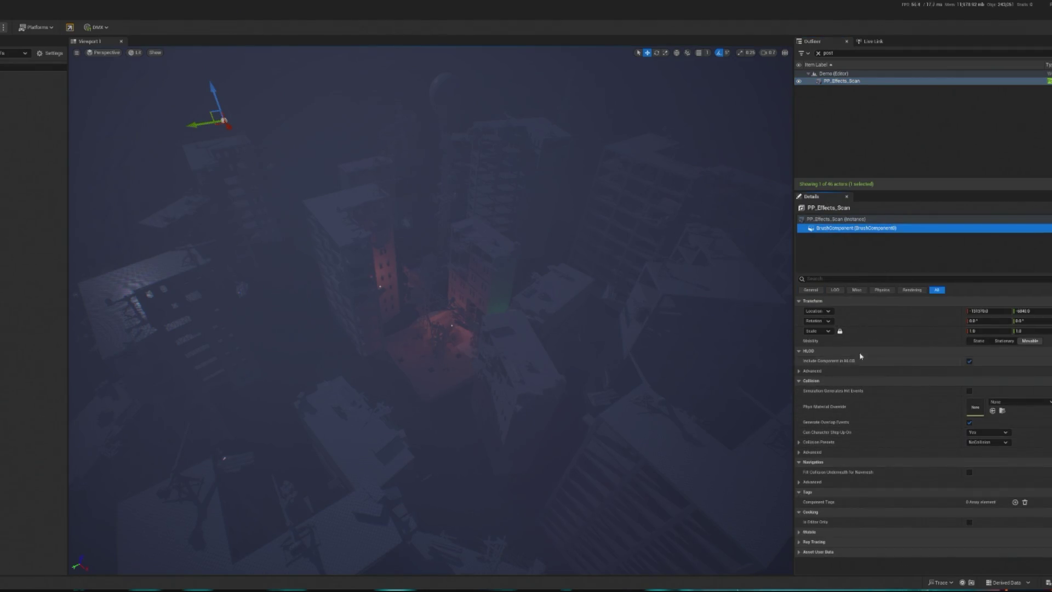
click(822, 277)
text(erial)
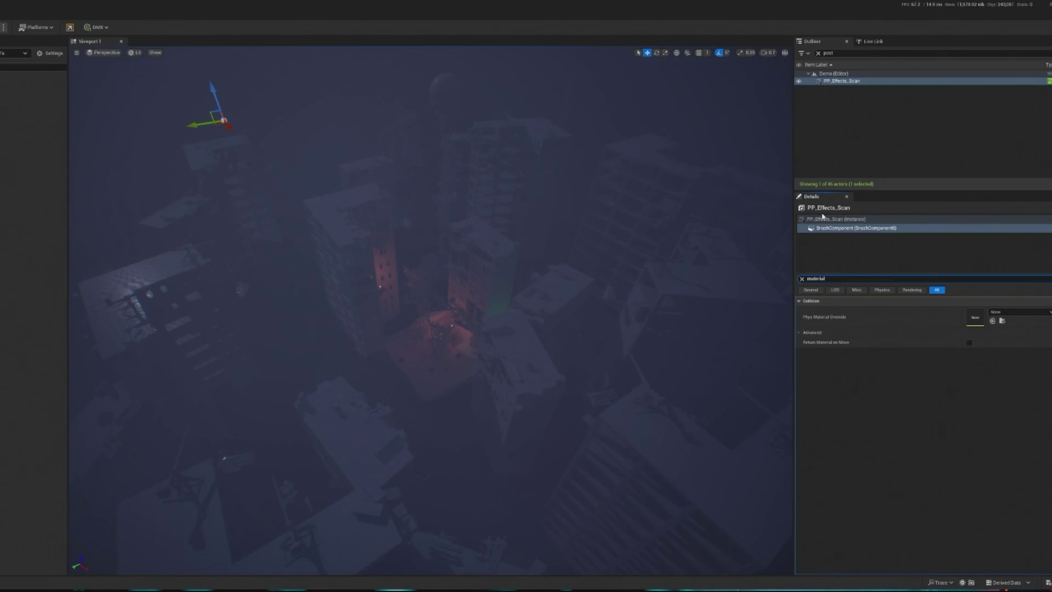
click(827, 219)
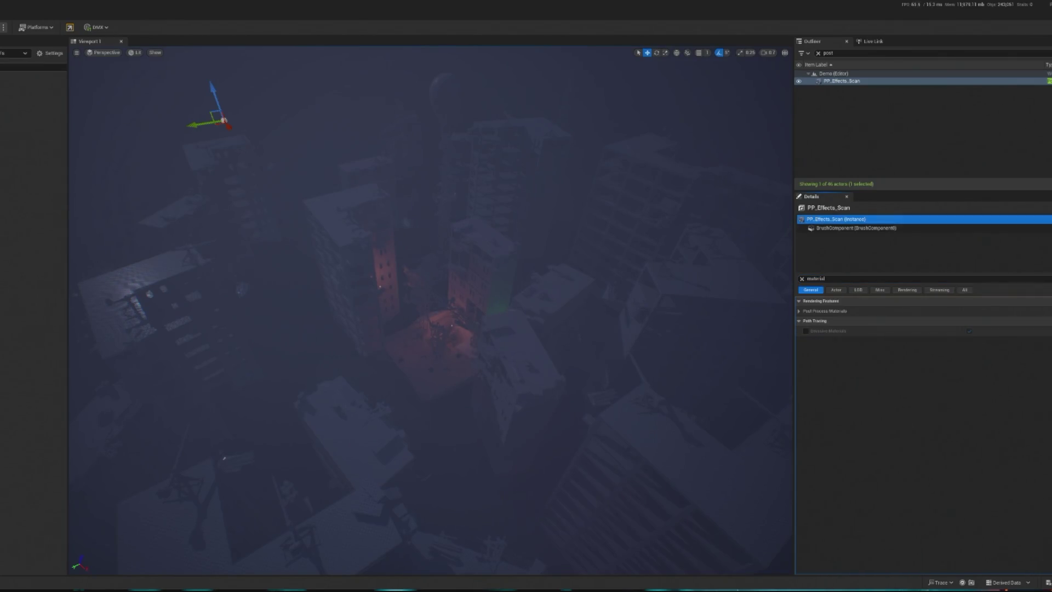
click(853, 82)
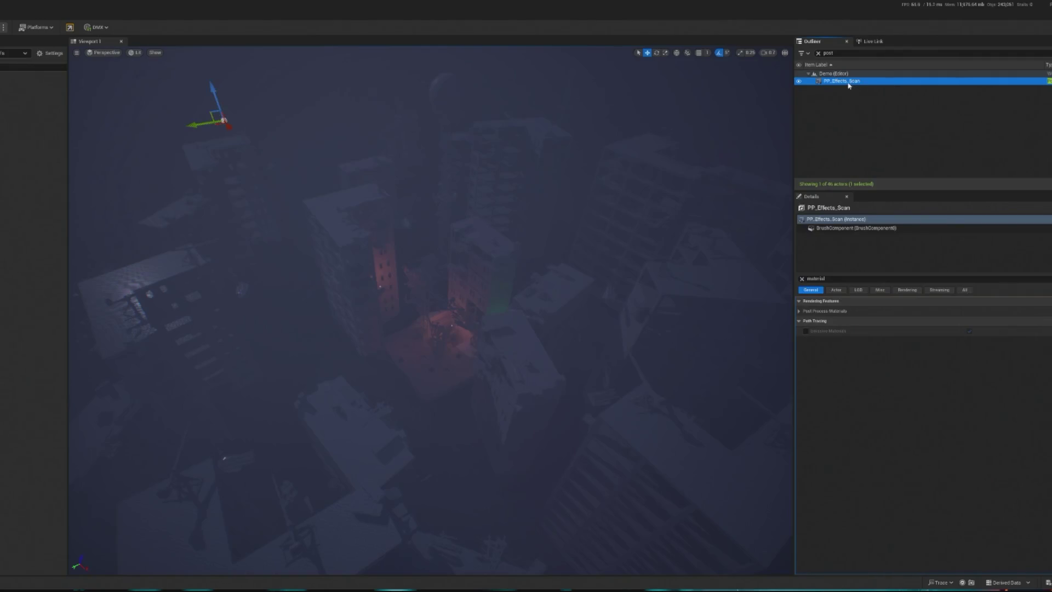
click(849, 83)
click(802, 280)
text(post)
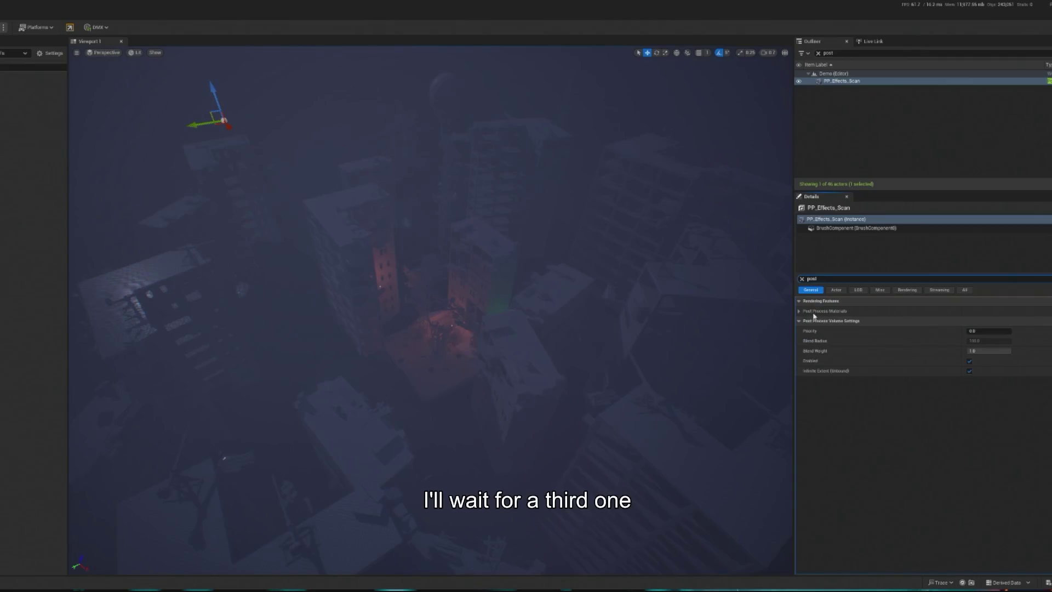
click(805, 321)
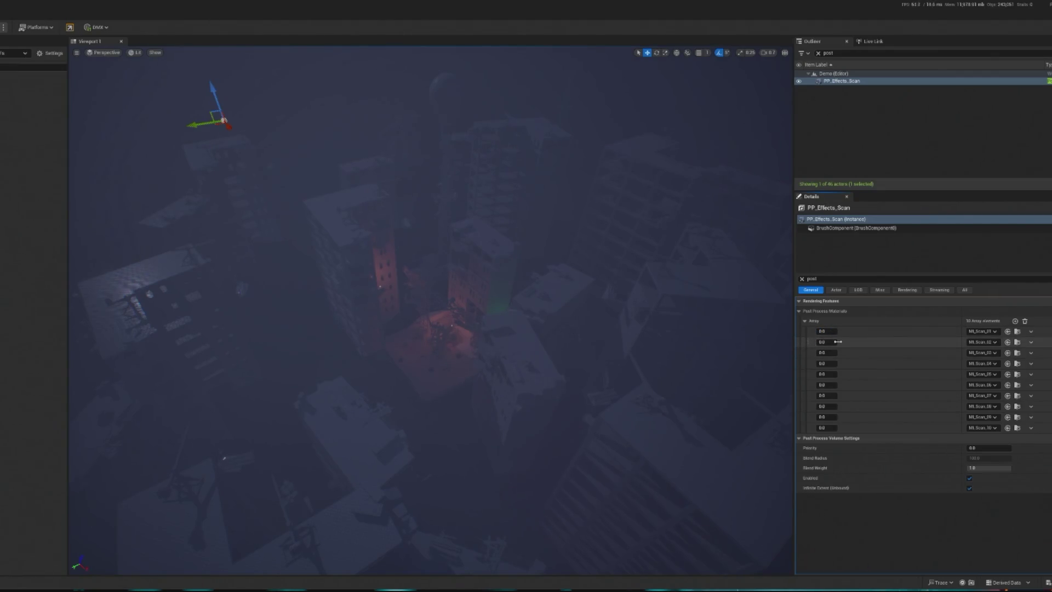
Step: Raise the second scan material's weight to 1.0 and preview it in a play test
drag(837, 342, 859, 342)
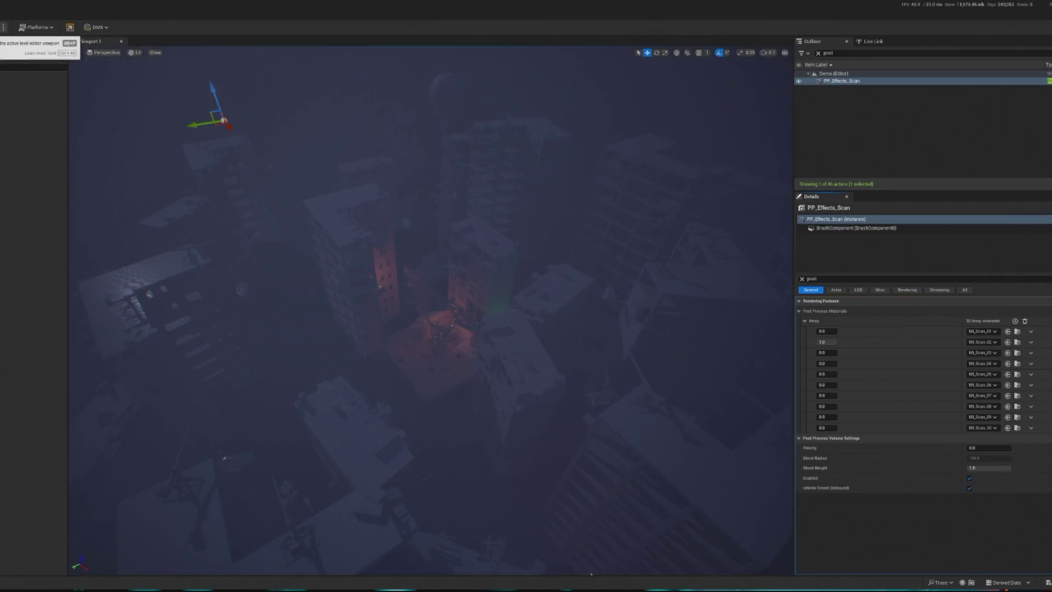
key(alt+p)
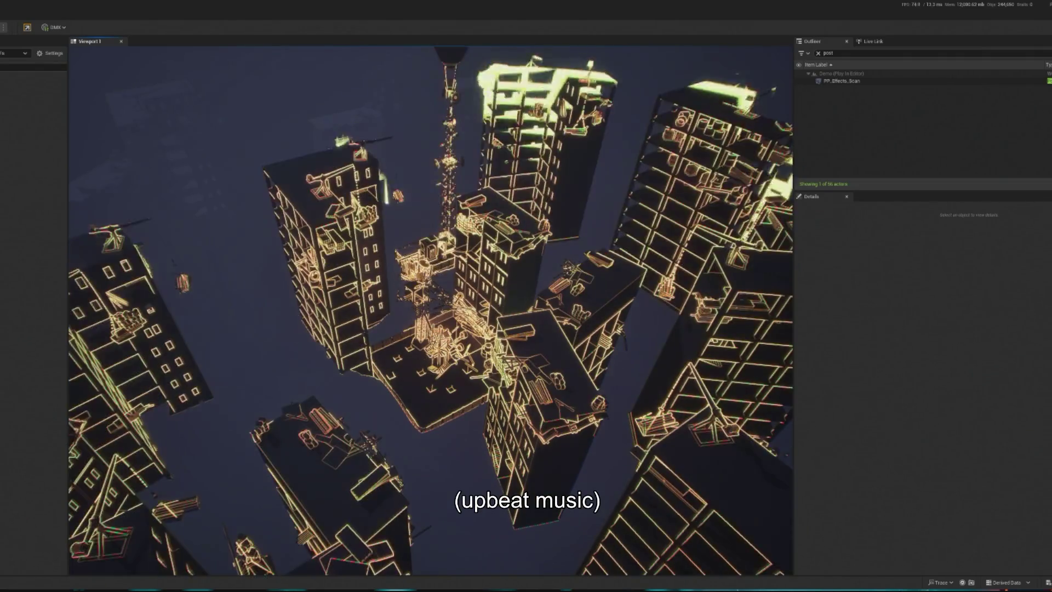
key(Escape)
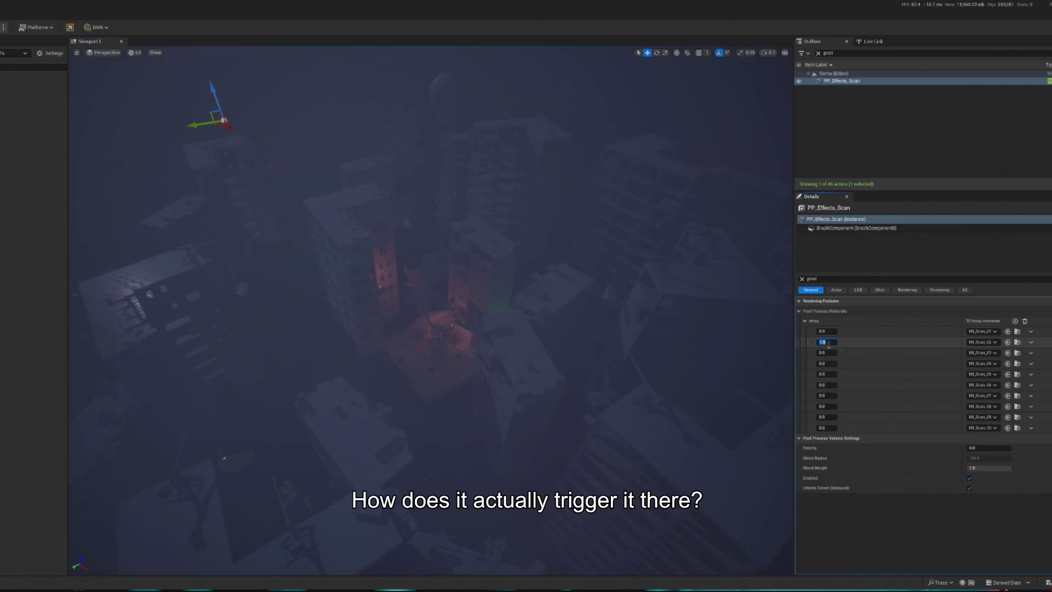
Step: Set the third scan material's weight to 1 and preview the glowing scan in play tests
text(1)
key(Return)
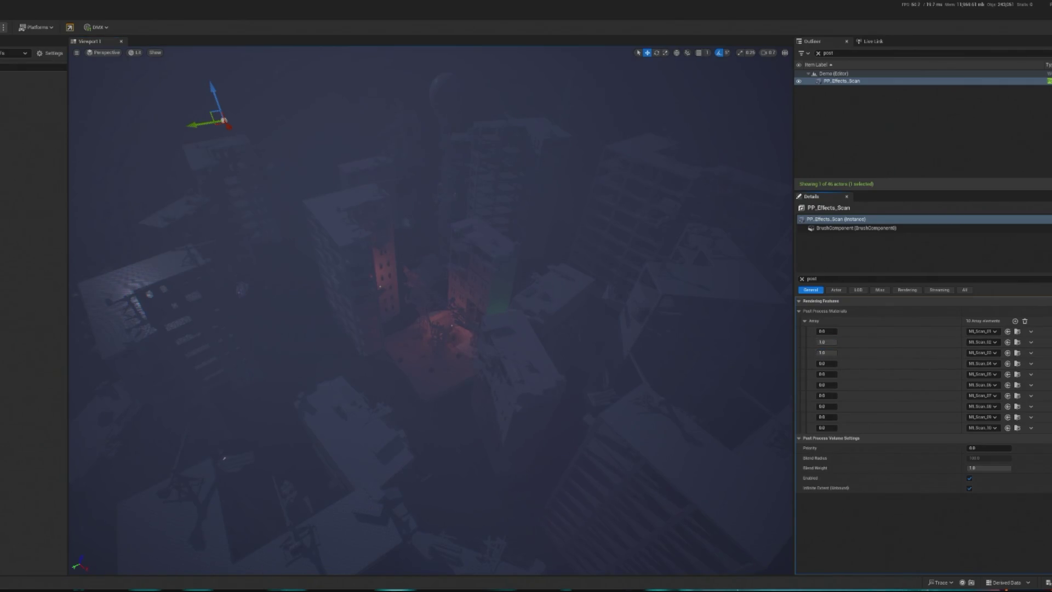
key(alt+p)
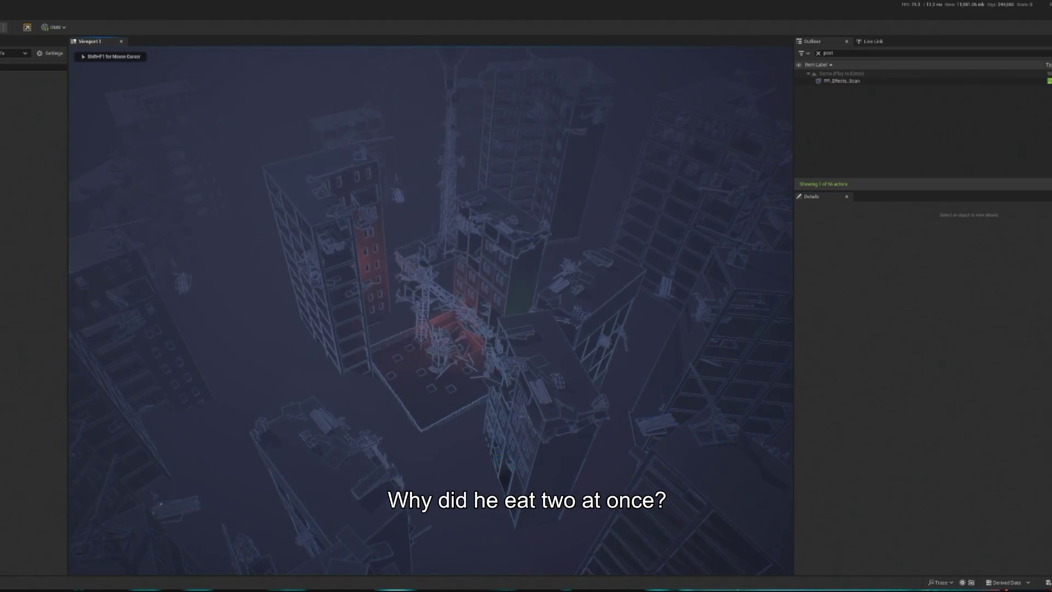
key(Escape)
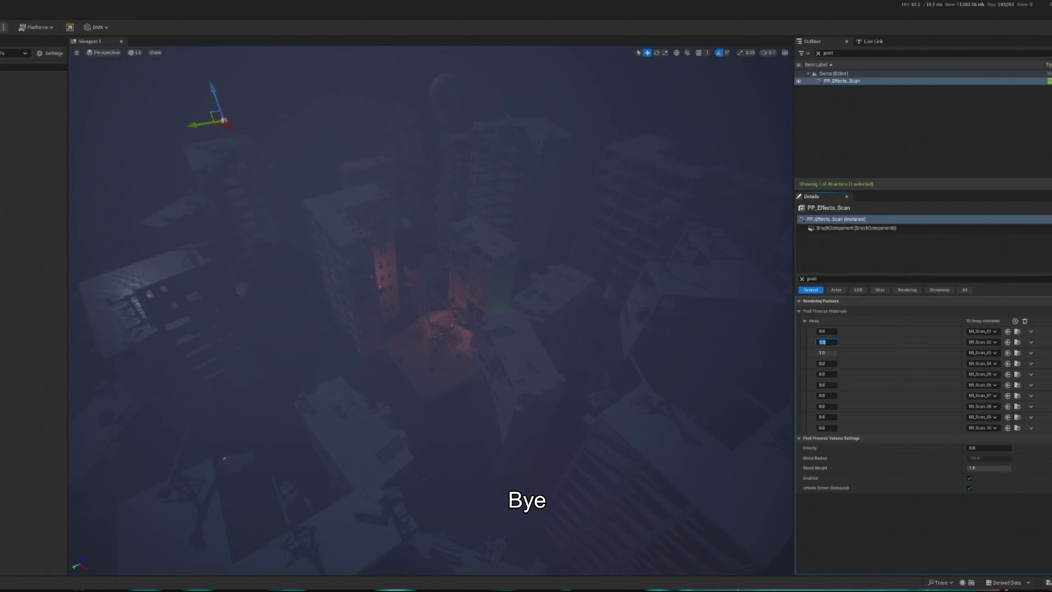
key(alt+p)
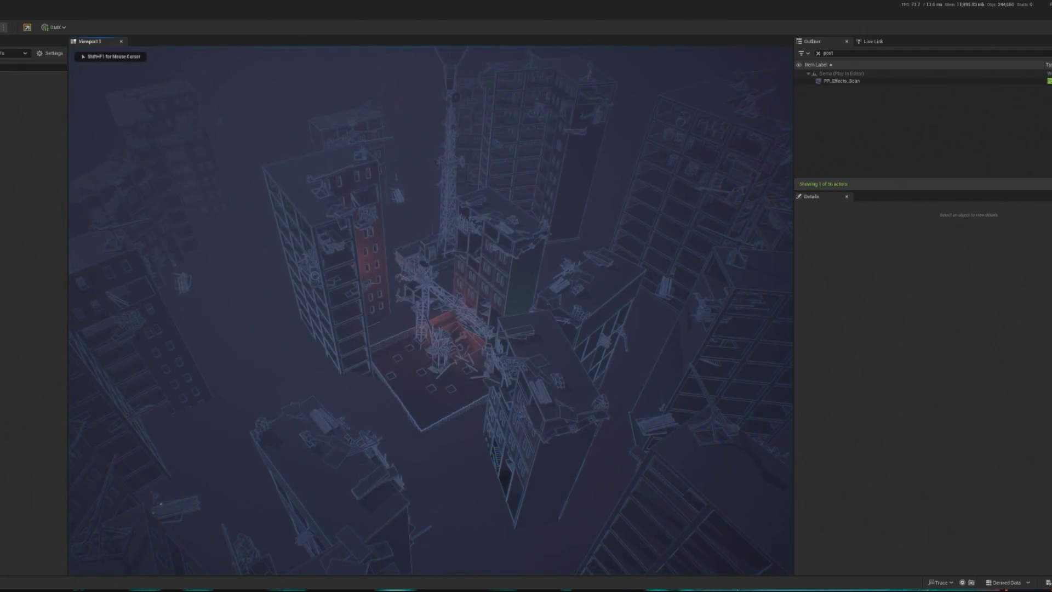
key(Escape)
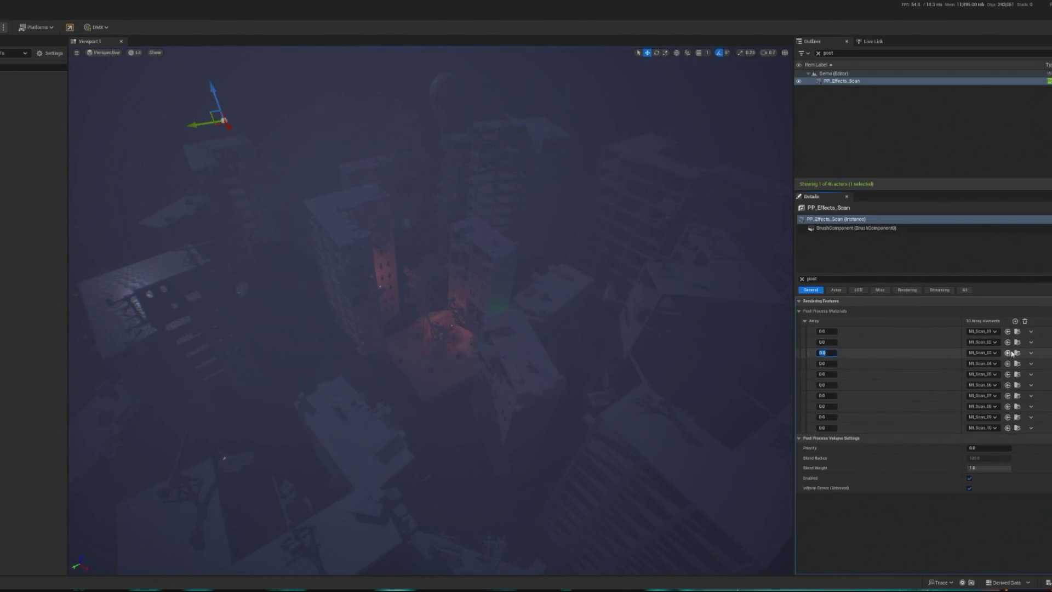
Step: Locate MI_Scan_06 in the Content Browser and discard the unsaved level changes
click(1014, 353)
click(56, 210)
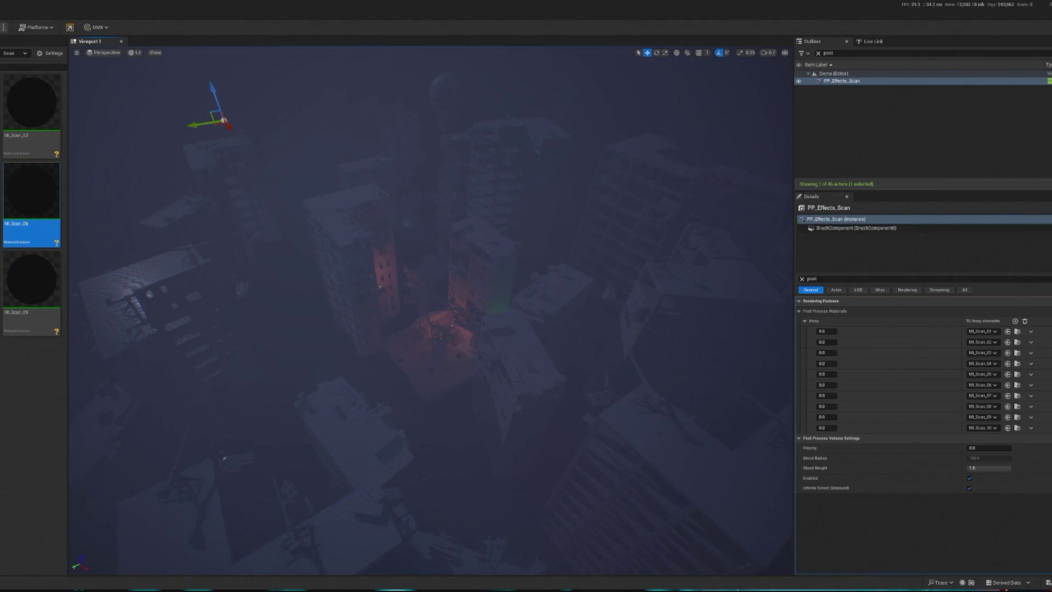
key(ctrl+shift+s)
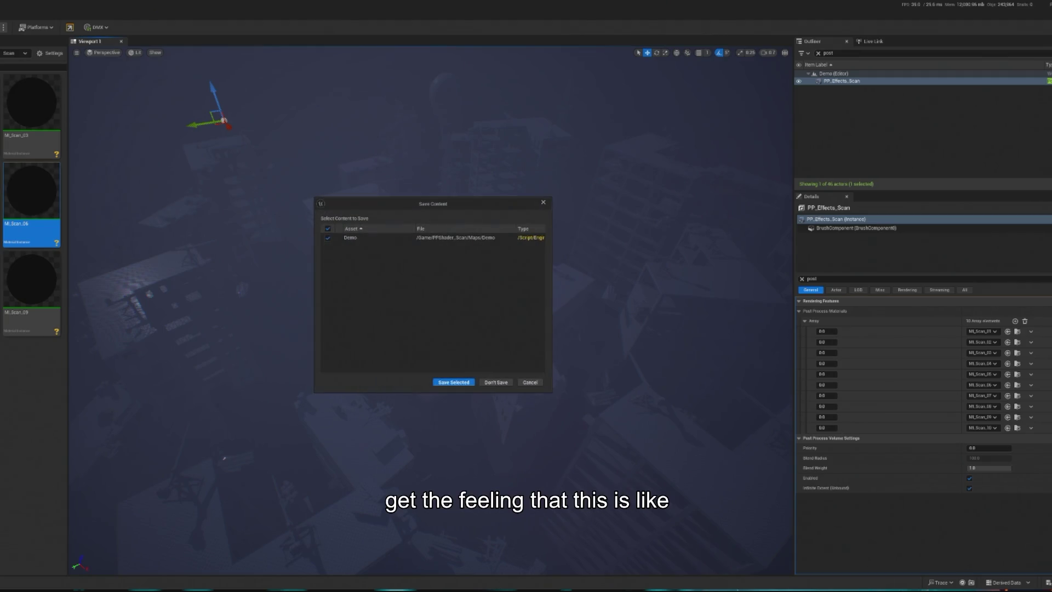
click(496, 382)
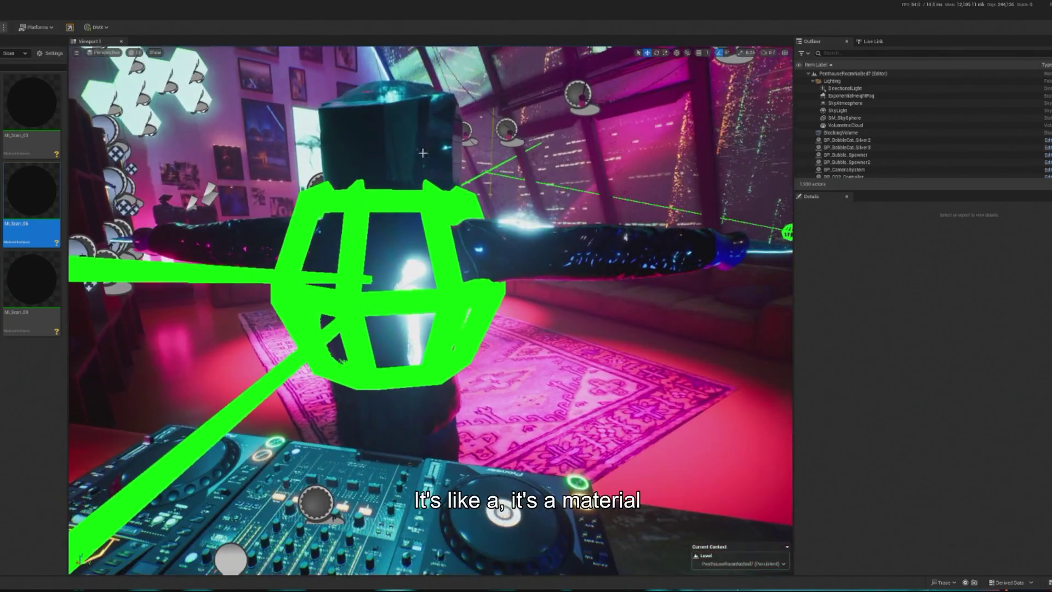
Step: Select the DJ character BP_Deckard_April25, look over the M_Scan node graph, then minimize its editor
click(422, 153)
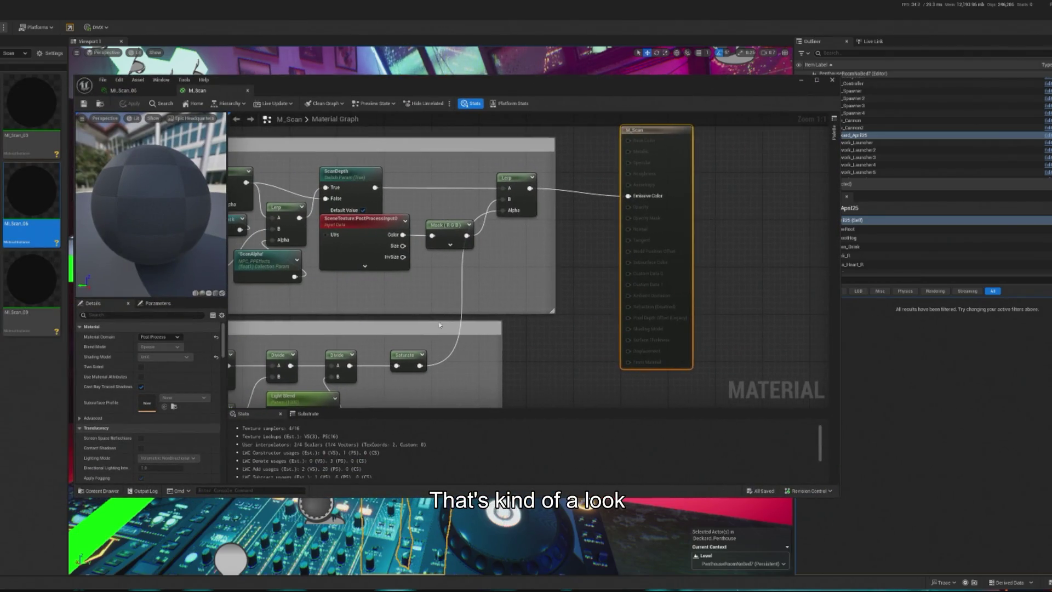
drag(376, 254, 443, 253)
scroll(456, 247, down, 1)
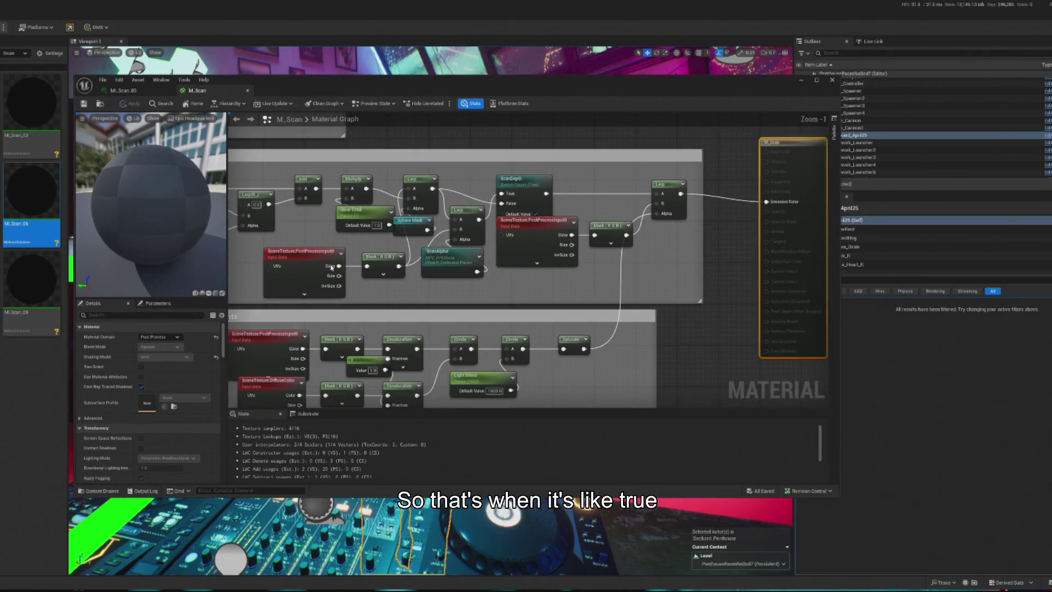
scroll(404, 243, down, 1)
scroll(689, 137, down, 1)
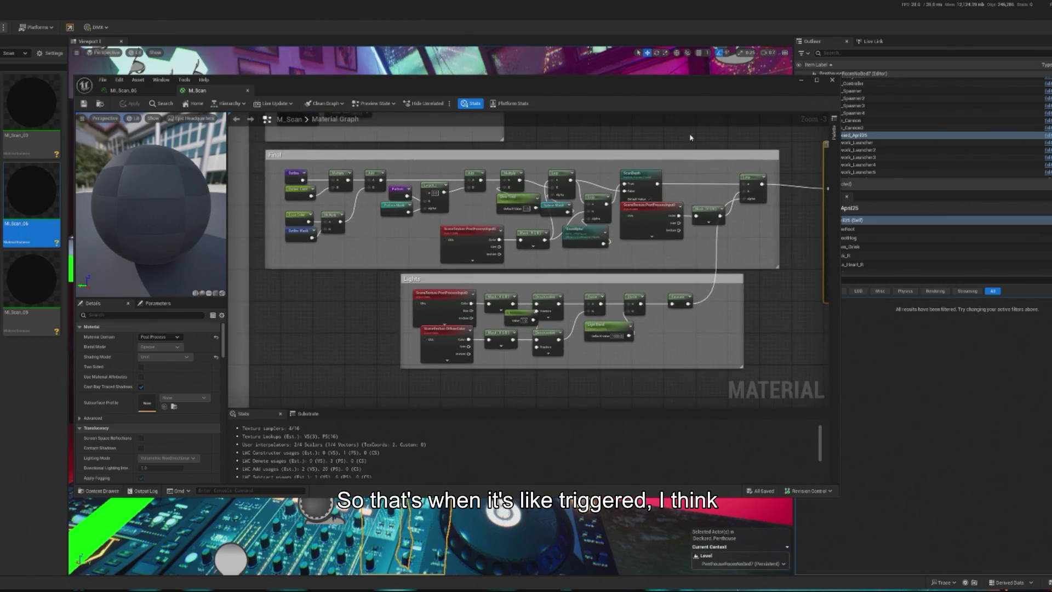
click(799, 81)
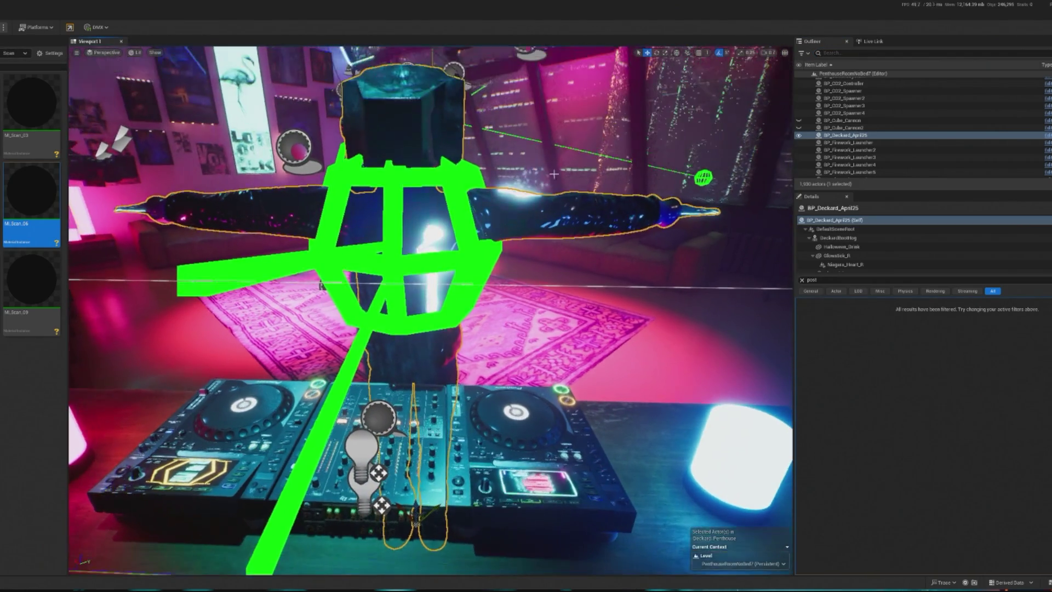
Step: Find PostProcessVolumePixel with a 'post' Outliner search and duplicate it
scroll(879, 108, up, 4)
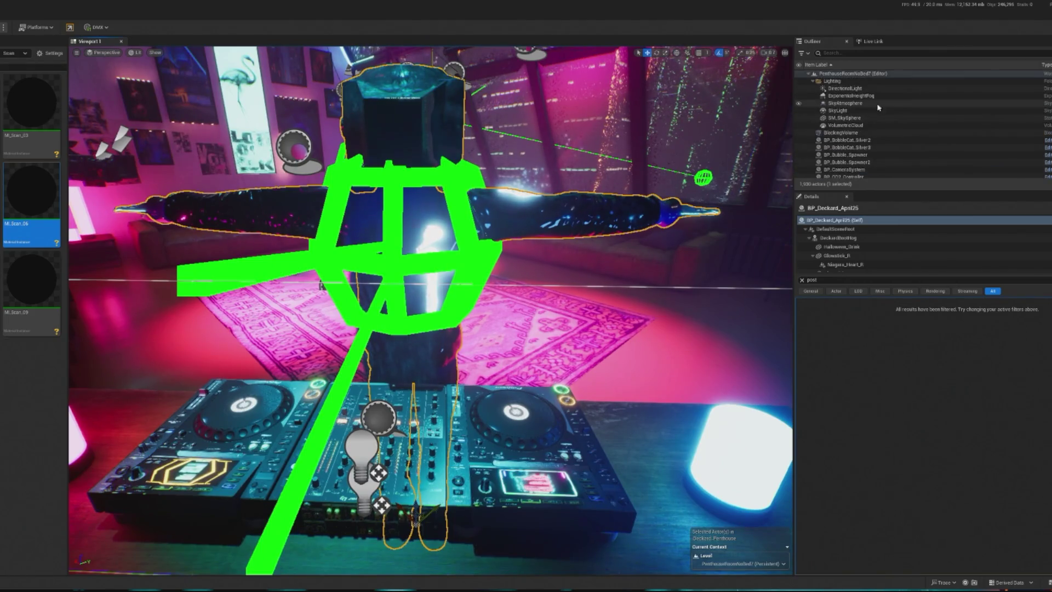
text(post)
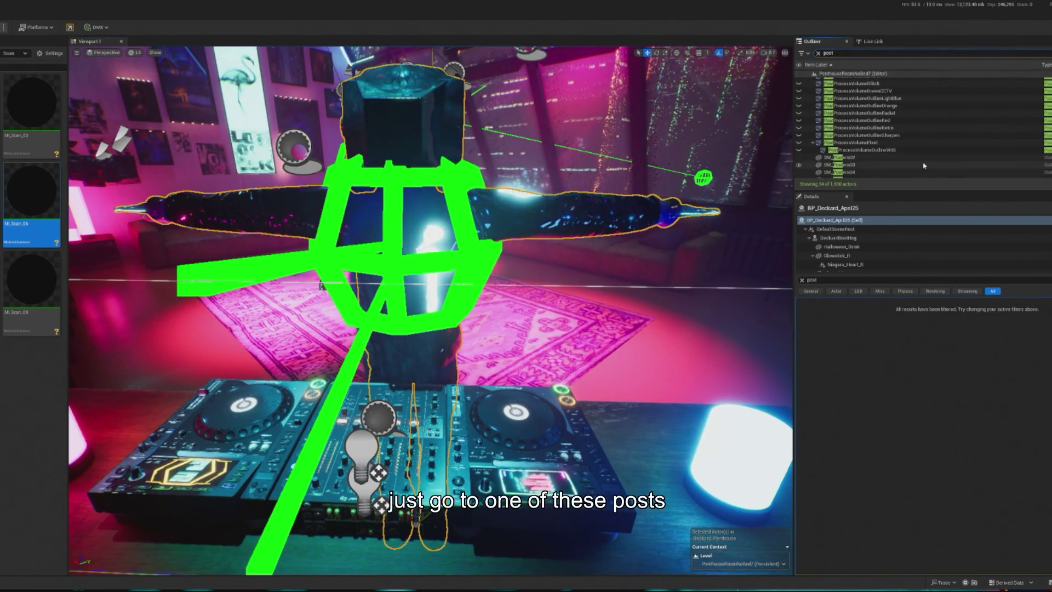
click(878, 144)
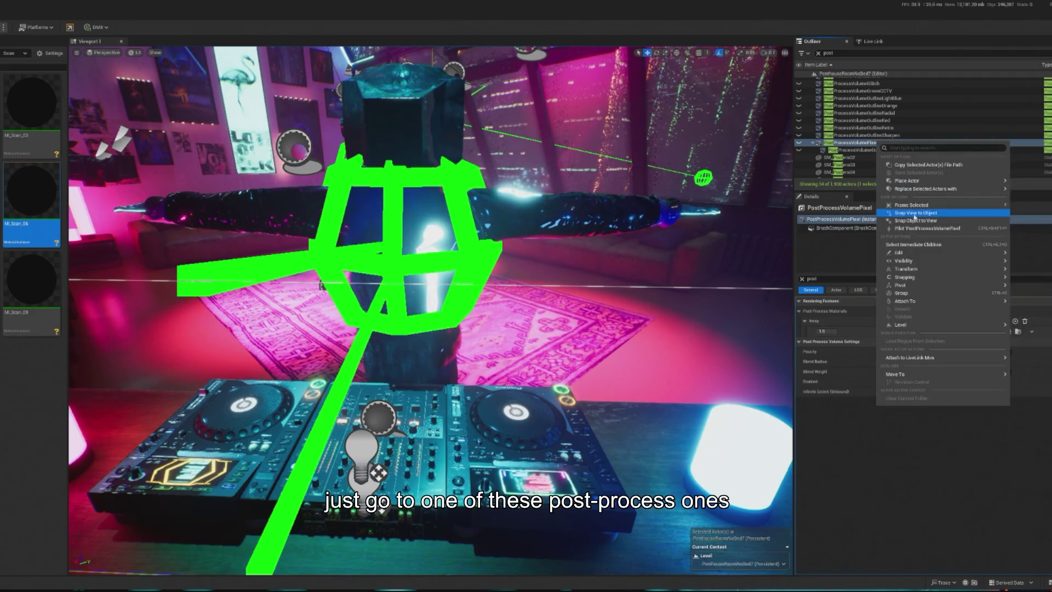
key(ctrl+d)
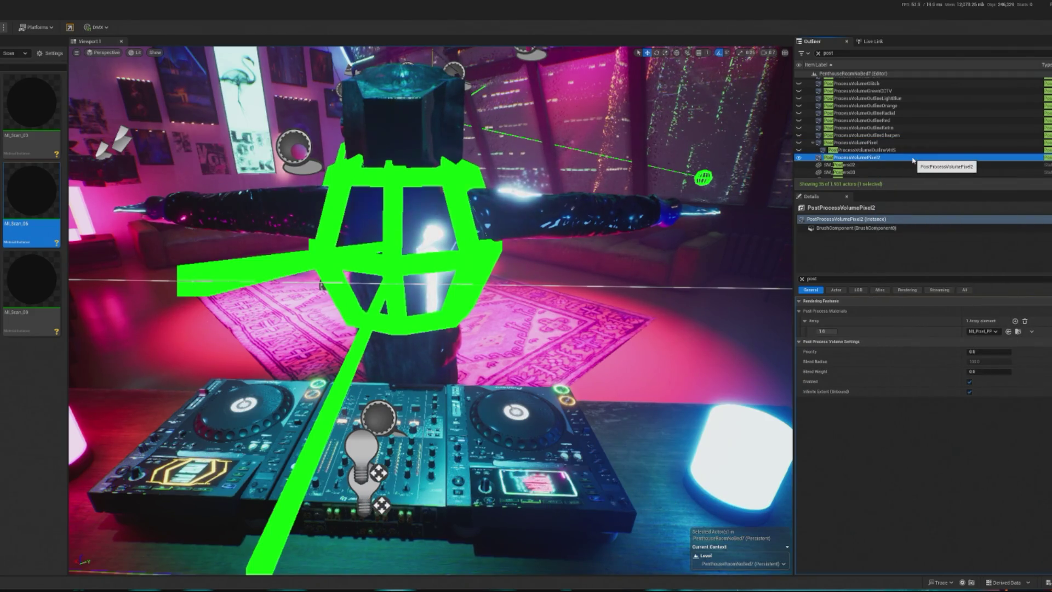
Step: Rename the duplicate PostProcessVolumePixel2 to PostProcessVolumeScan
right_click(901, 161)
mouse_move(933, 288)
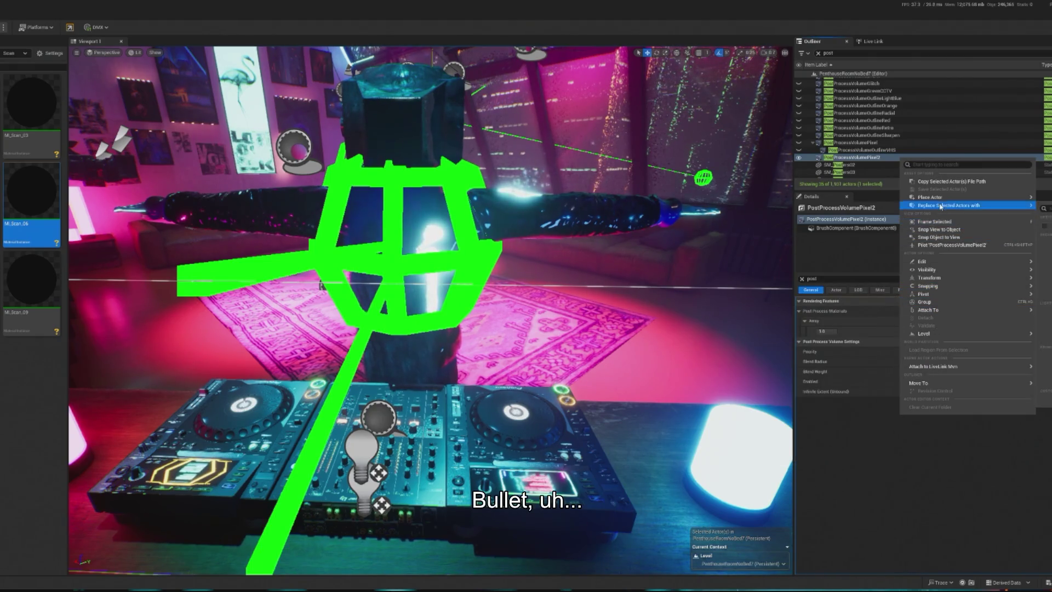
click(857, 160)
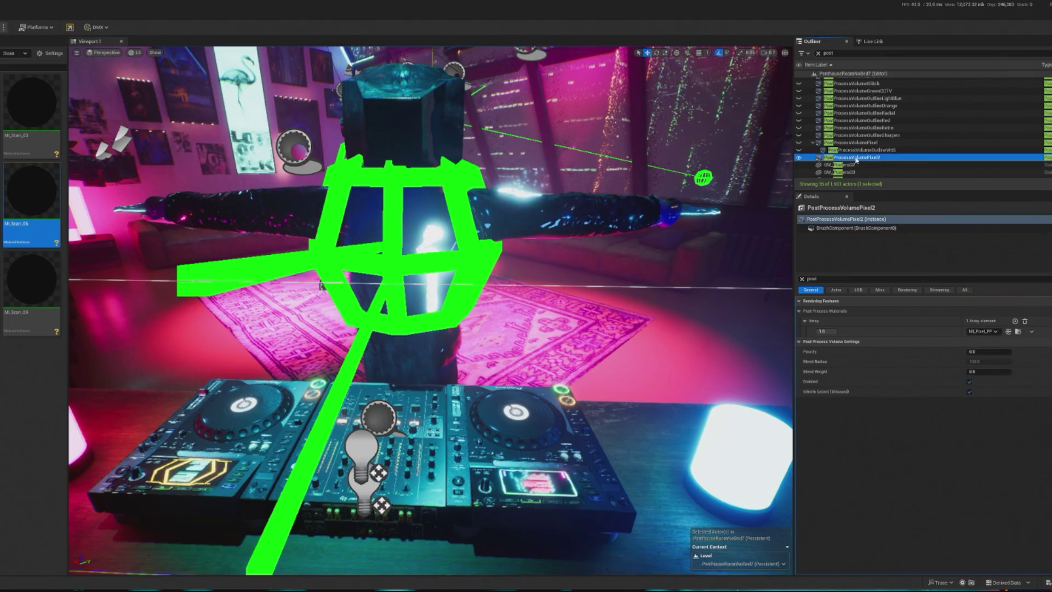
click(858, 159)
key(BackSpace)
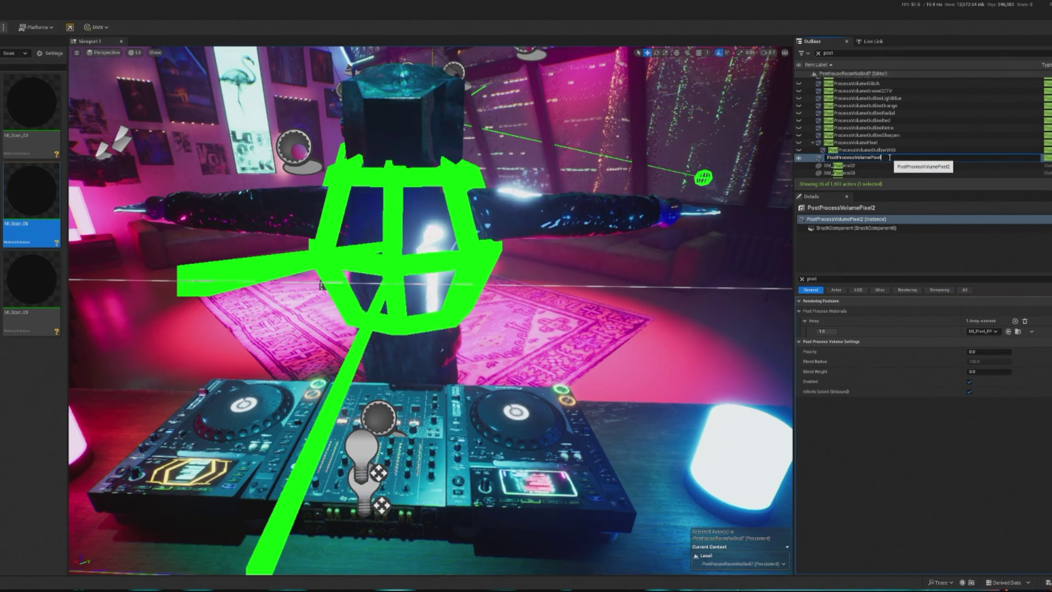
text(Scan)
key(Return)
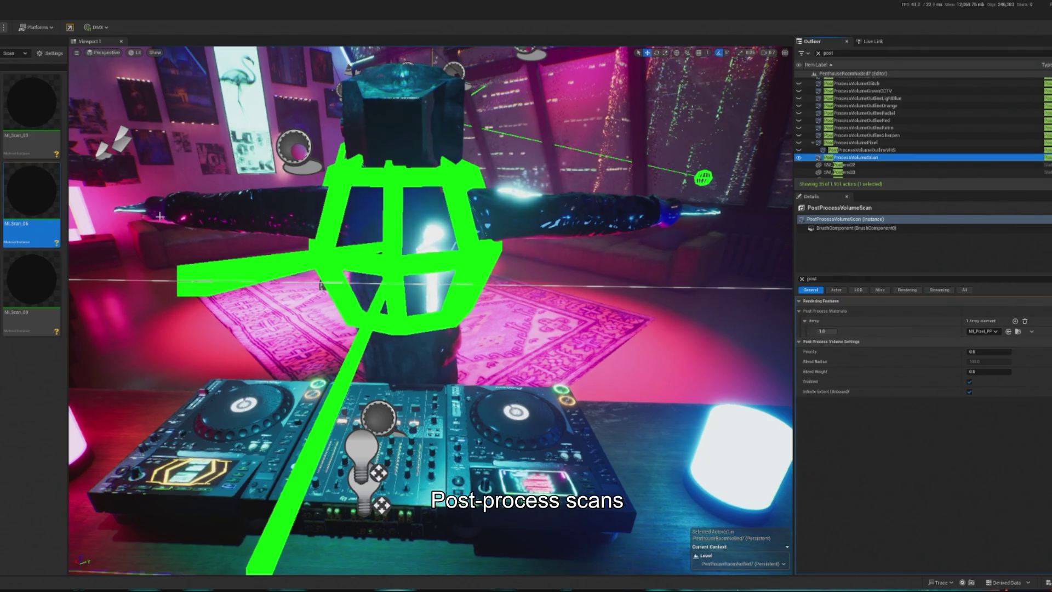
Step: Assign MI_Scan_06 as its post-process material and search the Outliner for the stage controller
click(1008, 331)
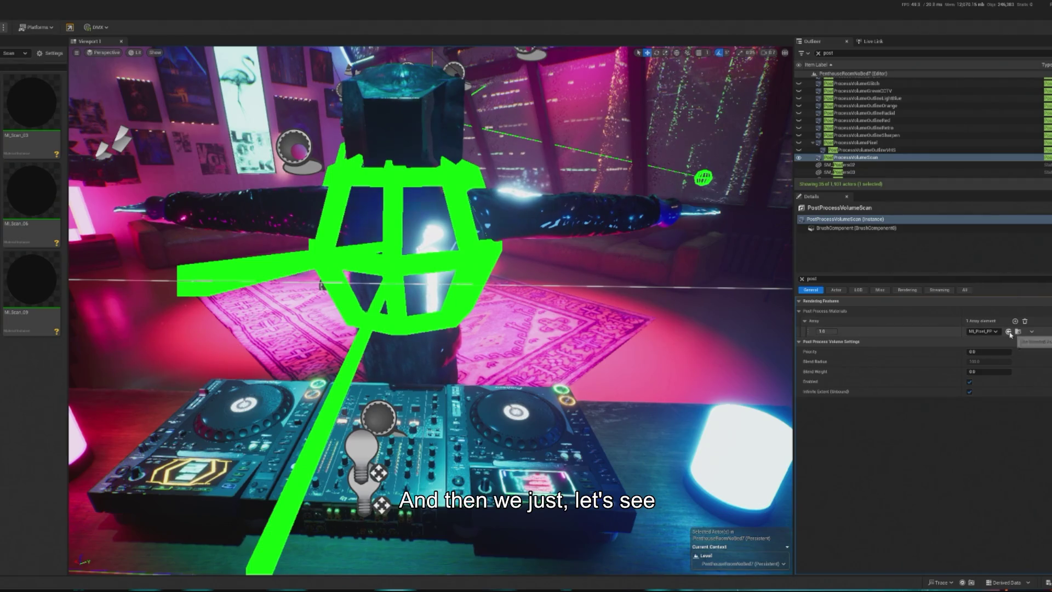
click(877, 53)
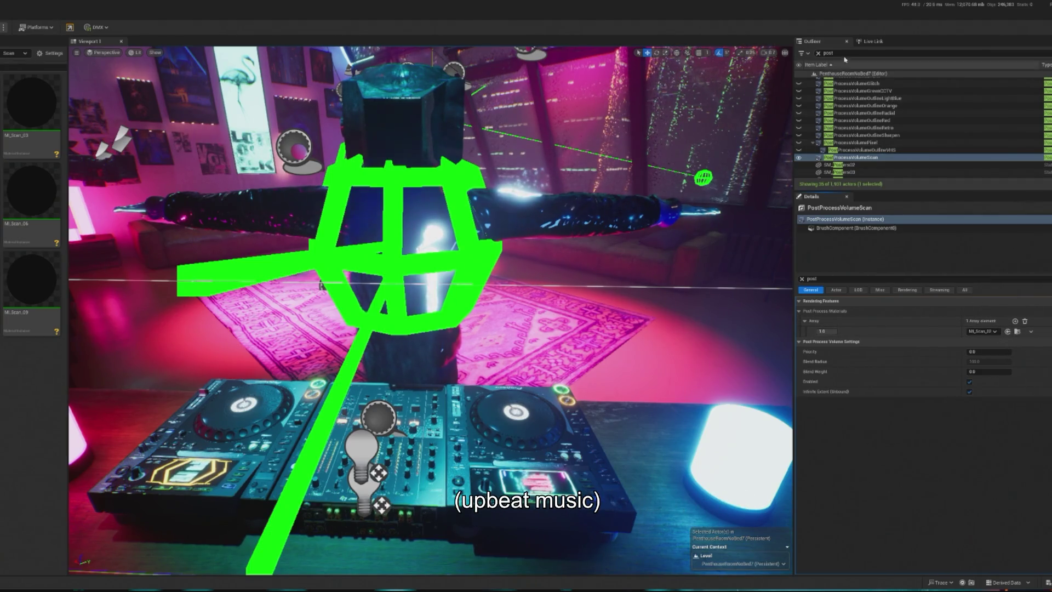
text(stac)
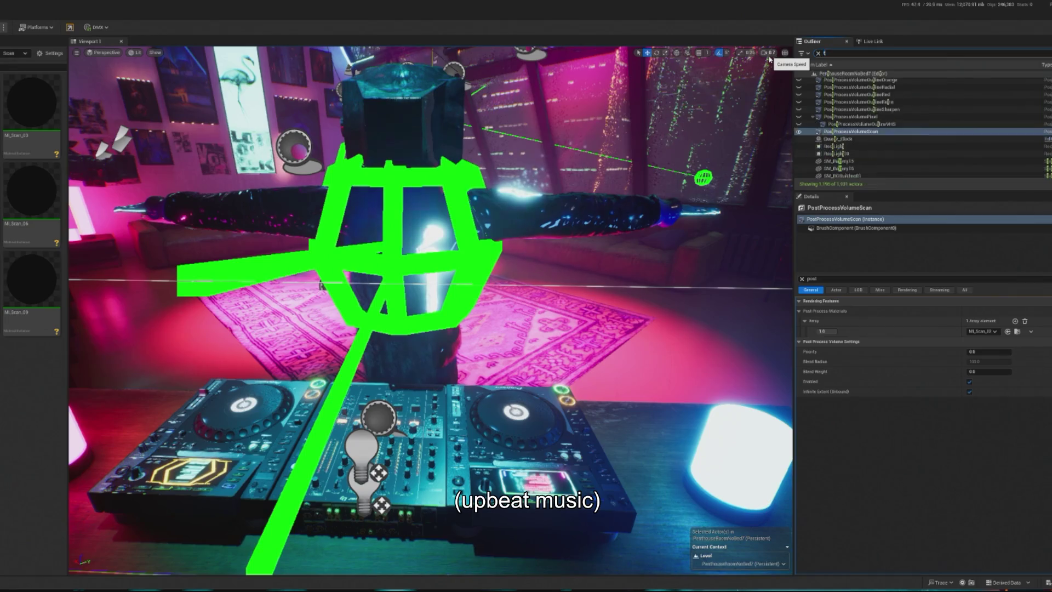
text(e)
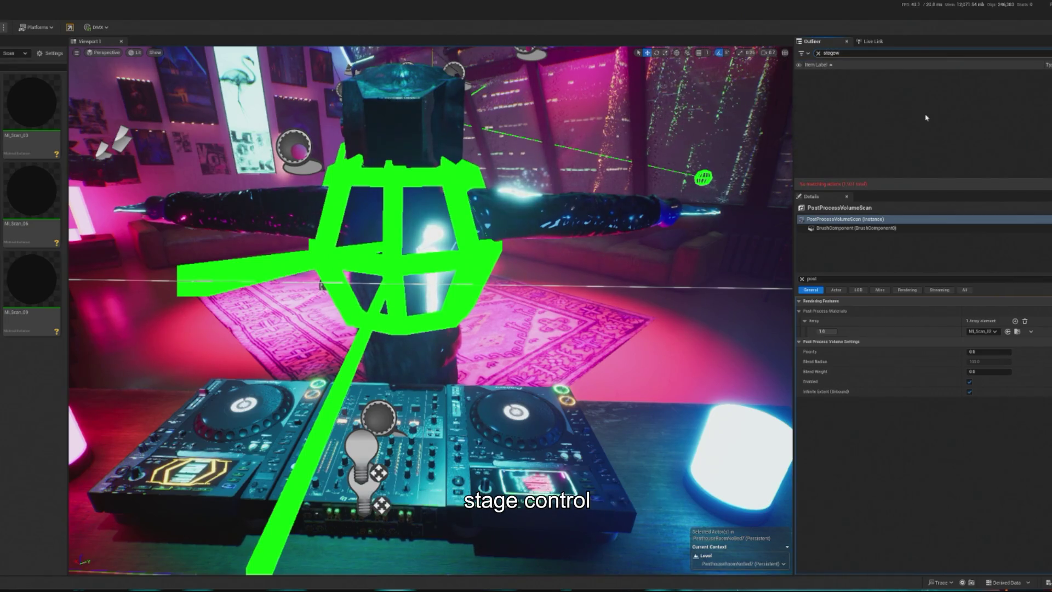
Step: Select BP_Stage_Controller and set PPV For Mid to PostProcessVolumeScan
click(842, 81)
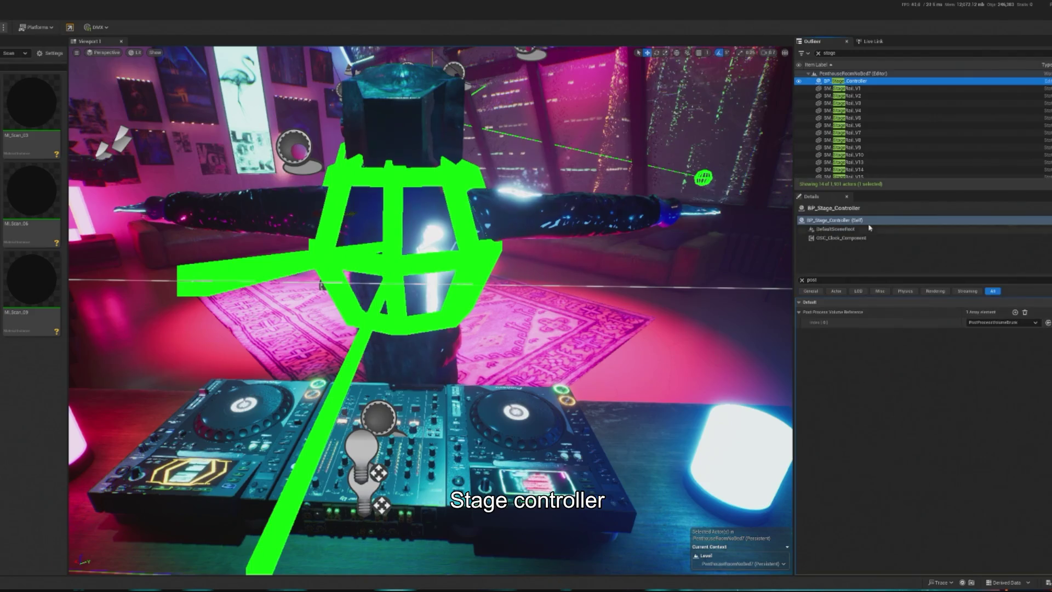
click(801, 281)
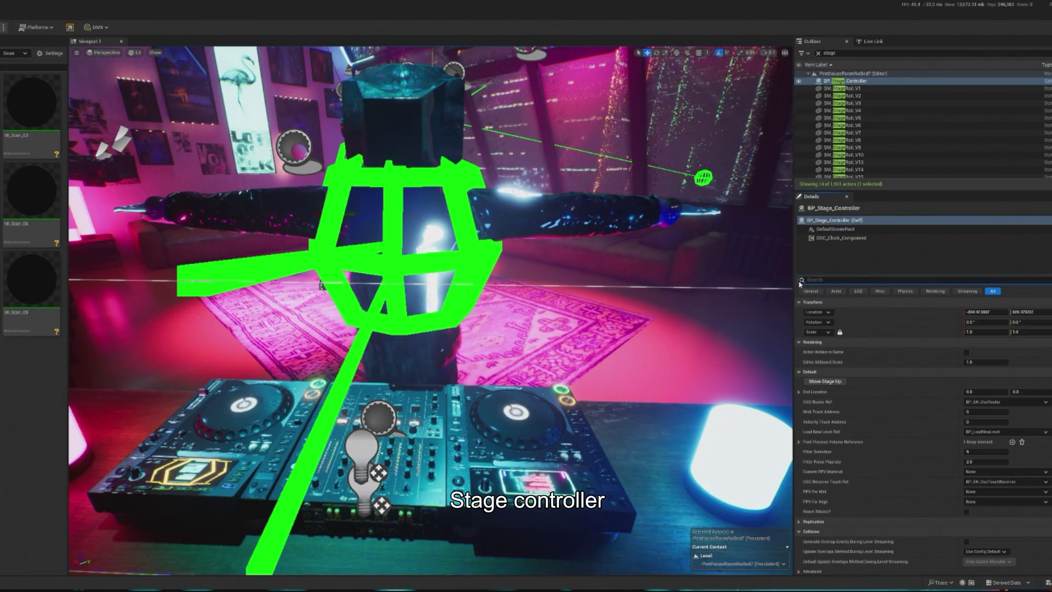
click(989, 493)
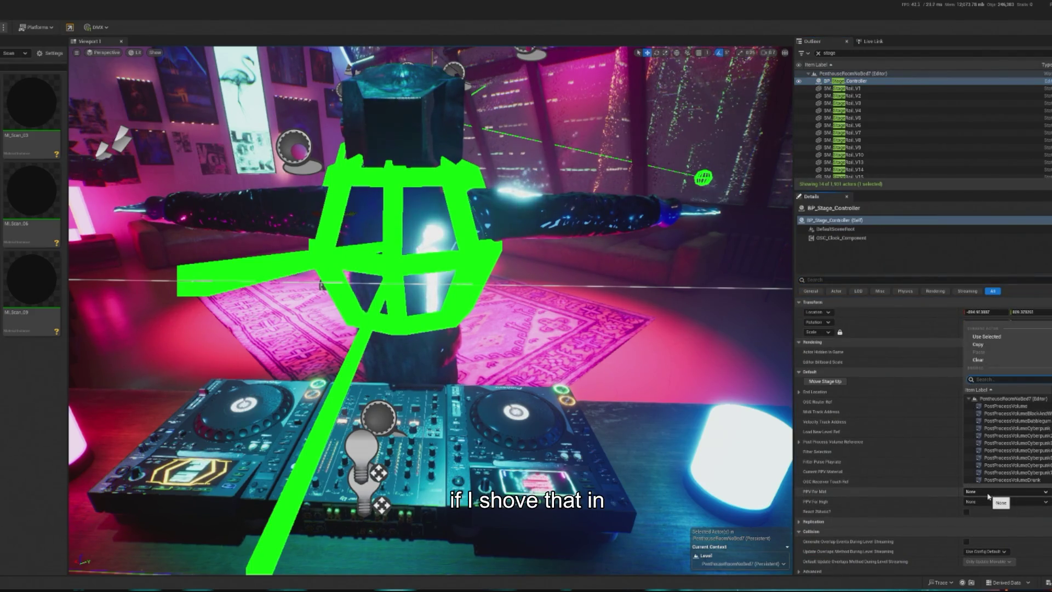
scroll(1008, 441, down, 2)
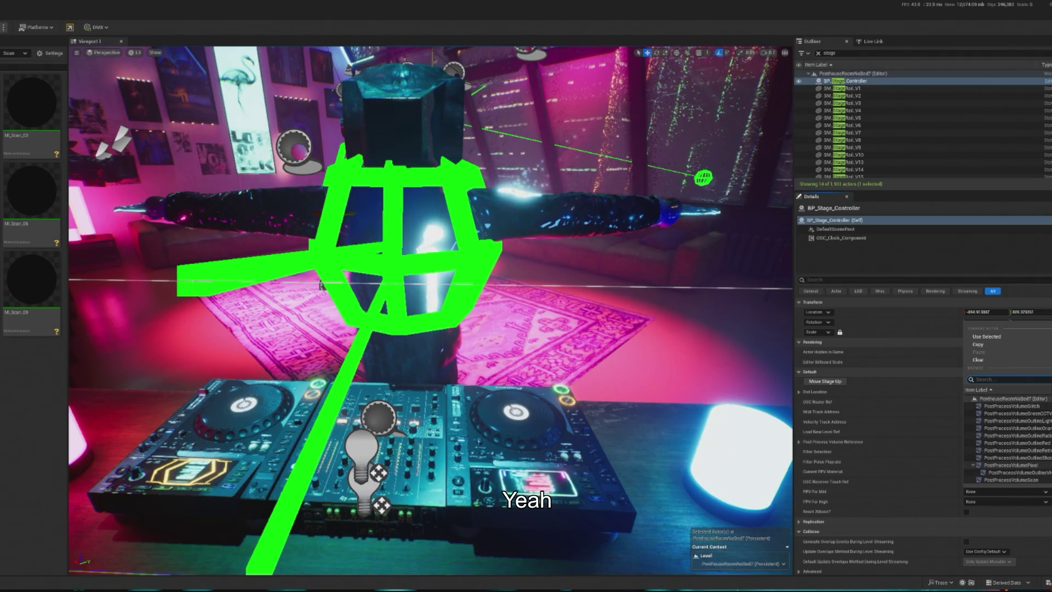
click(1047, 479)
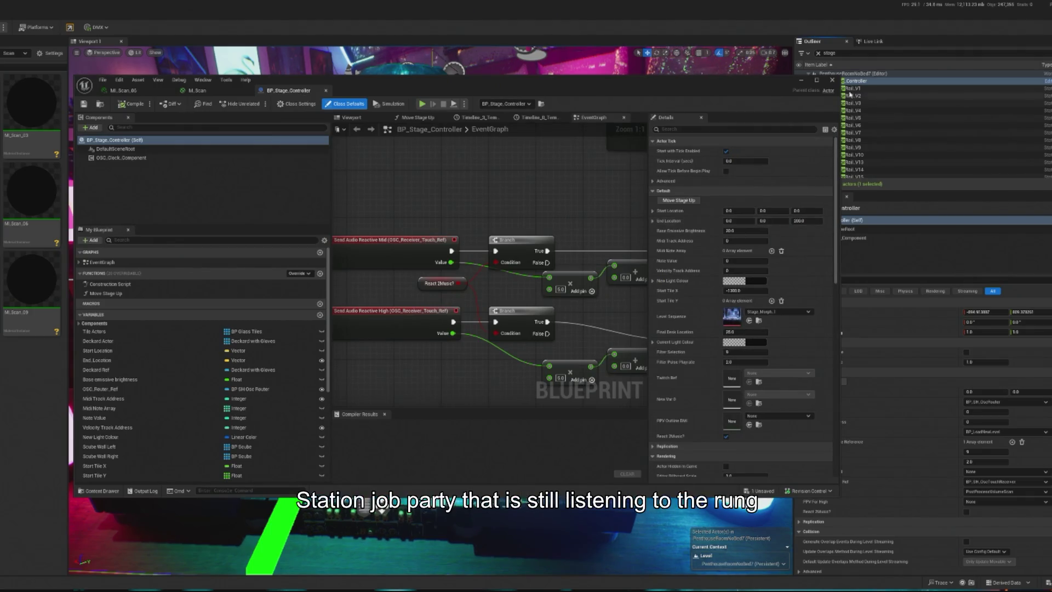
Step: Play-test the level, opening the stage controller's blueprint while it runs
click(800, 81)
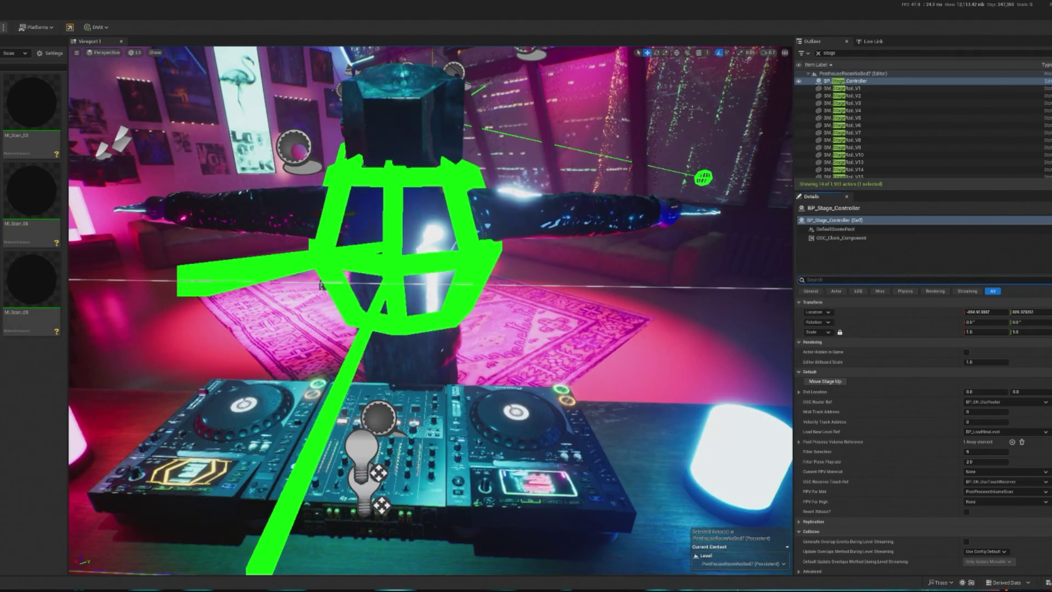
key(alt+p)
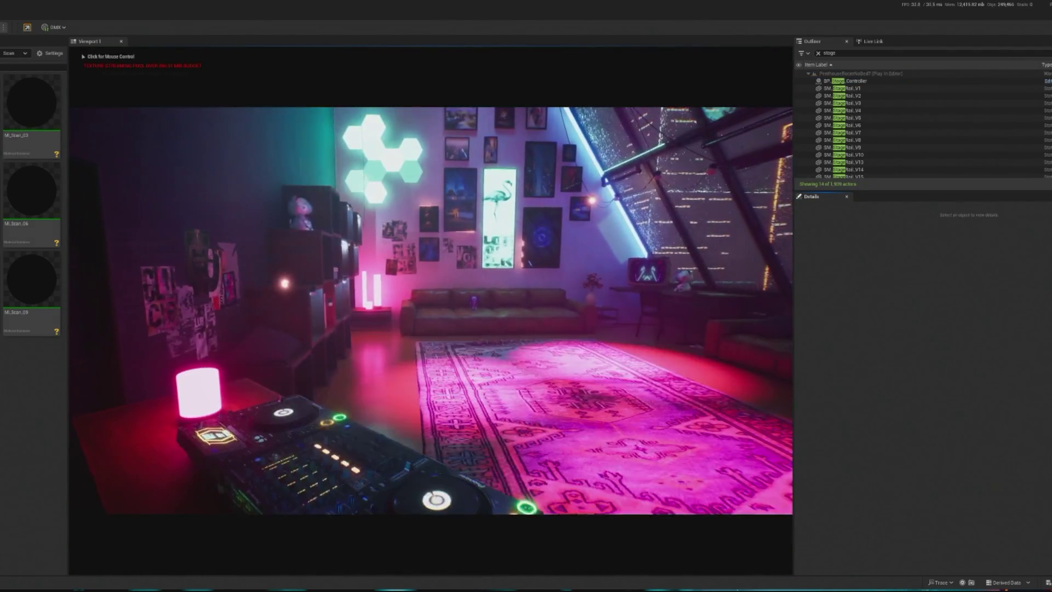
click(430, 310)
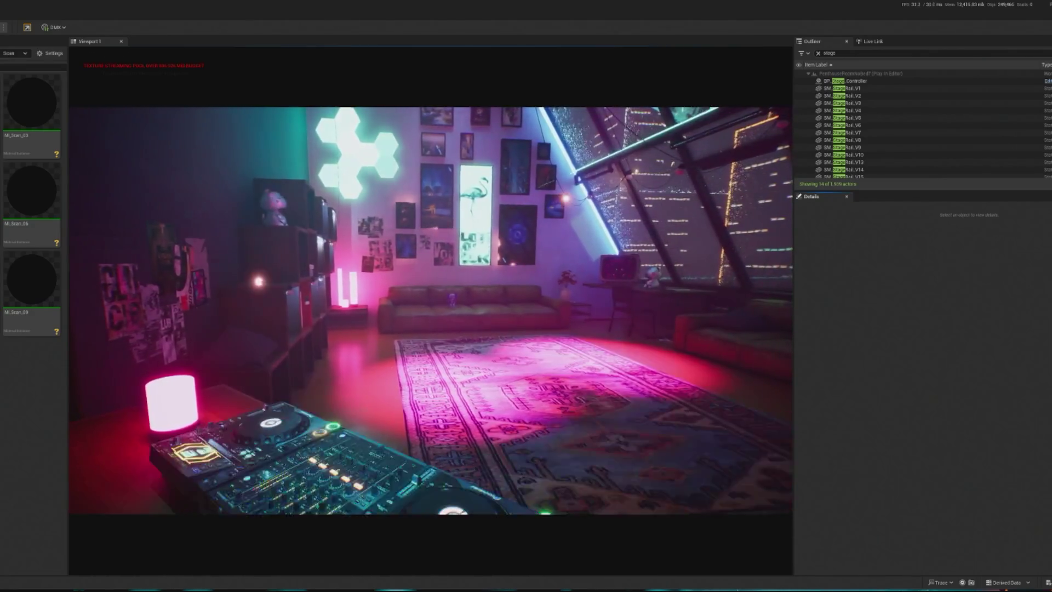
click(844, 80)
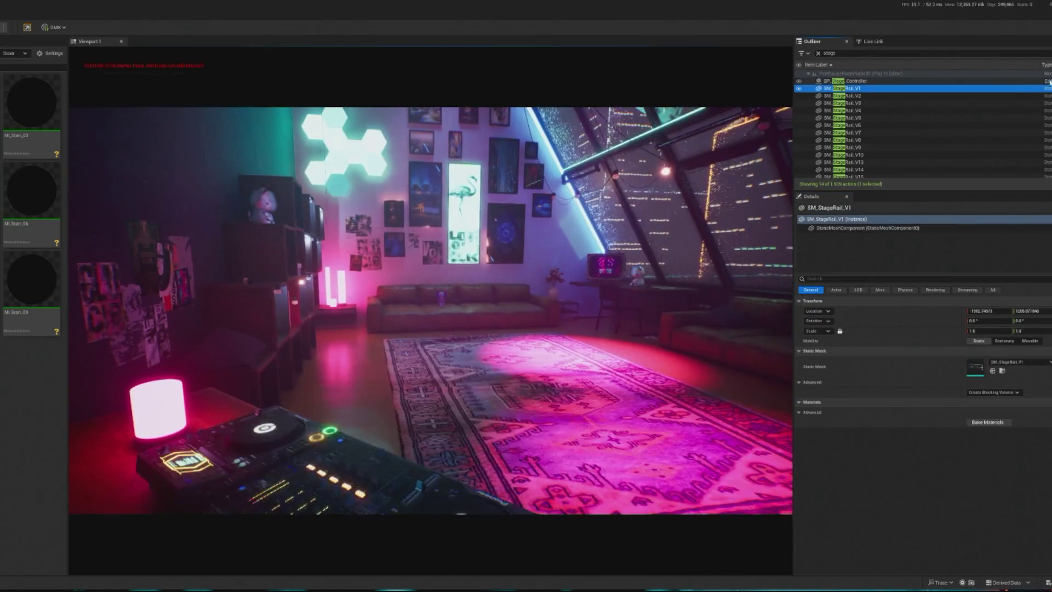
key(ctrl+e)
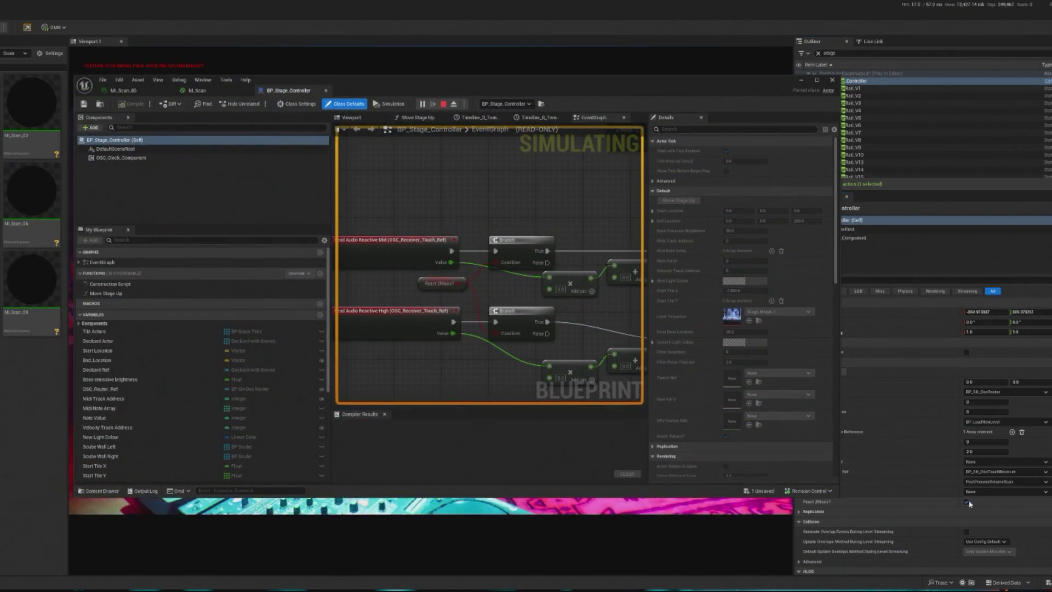
key(Escape)
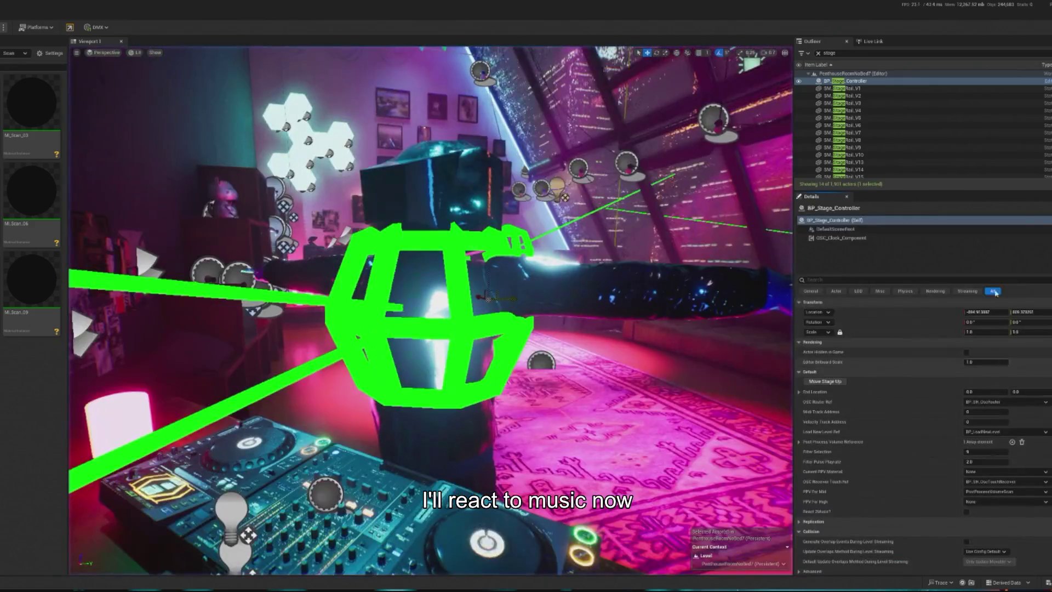
click(966, 511)
Step: Turn on React 2Music?, set PPV For High to PostProcessVolumeGlitch, and play-test again
click(967, 511)
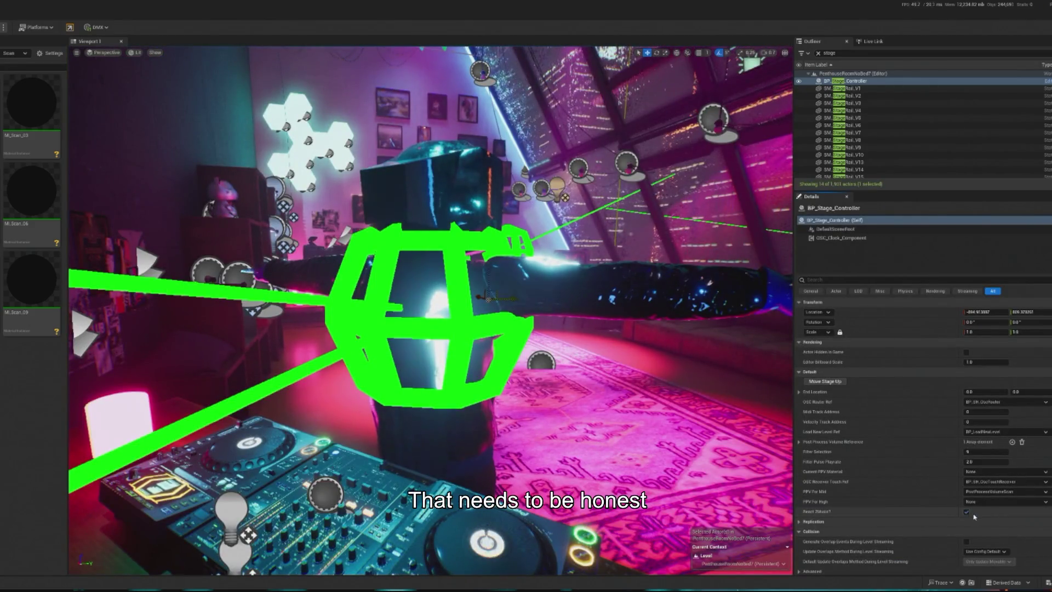
click(1020, 504)
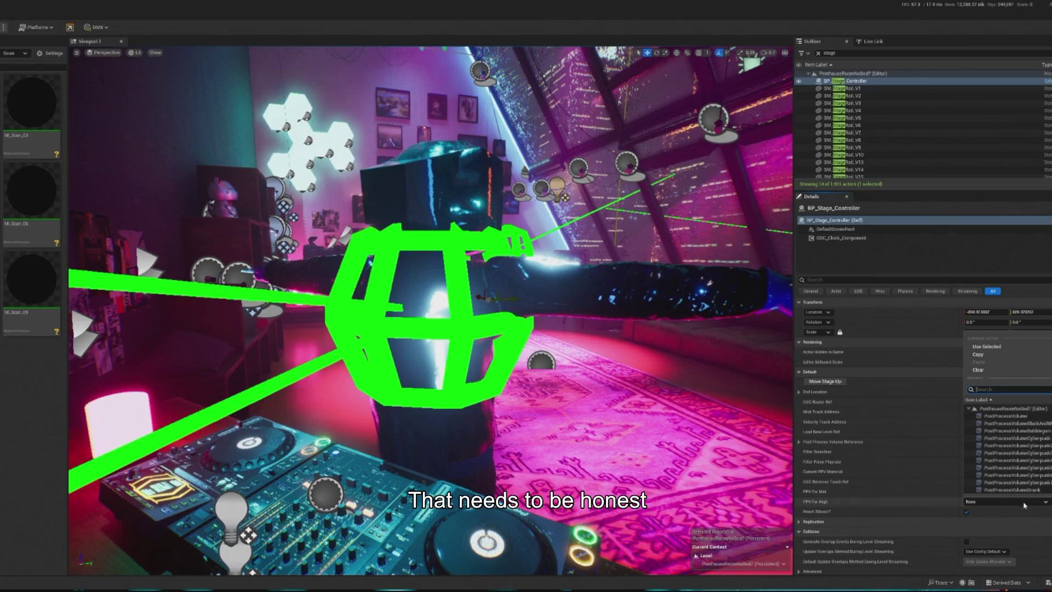
scroll(1045, 480, down, 2)
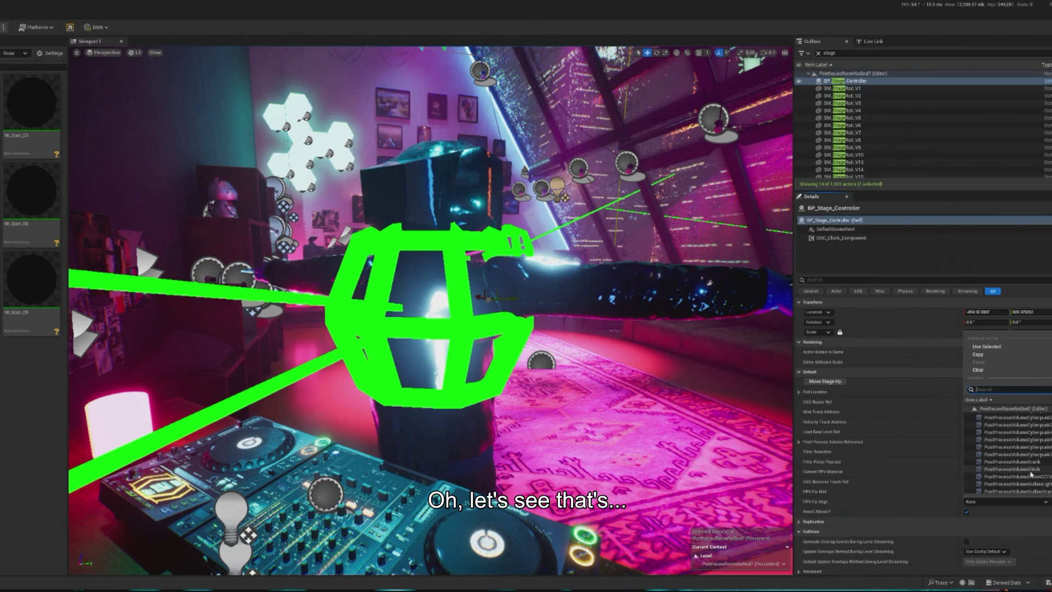
click(1030, 471)
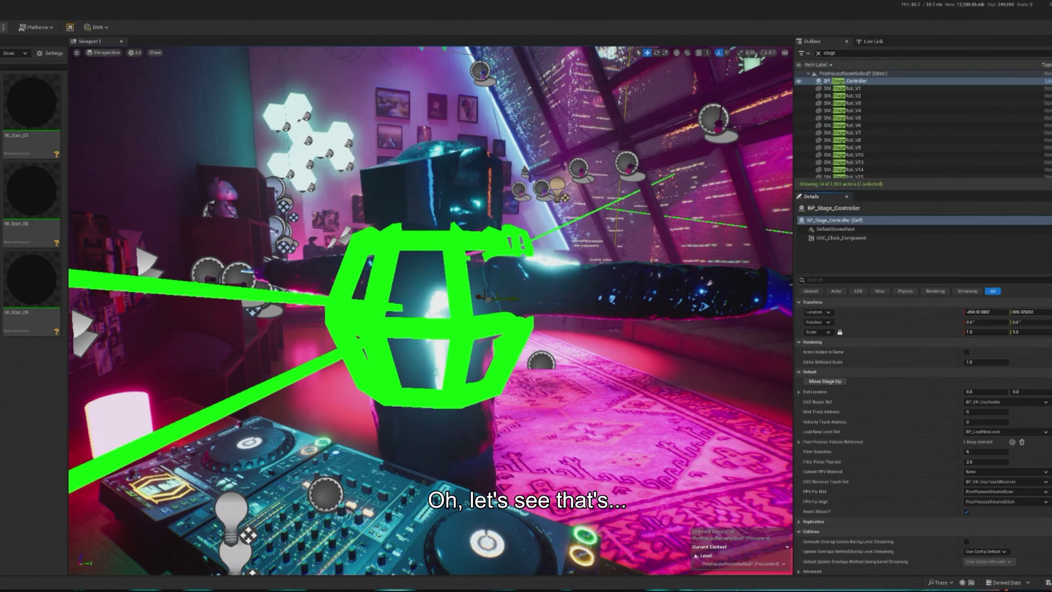
key(alt+p)
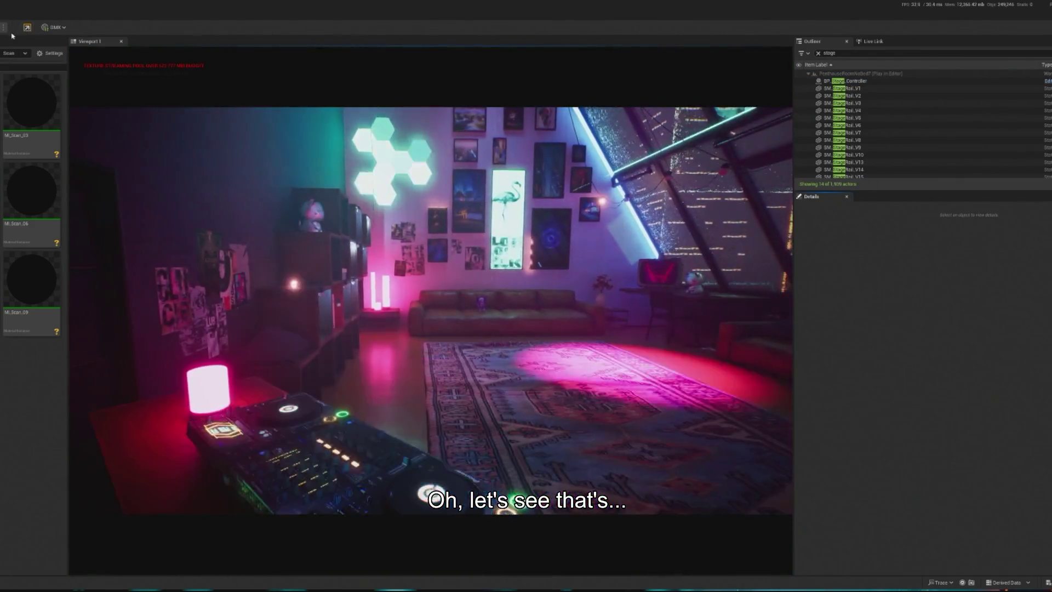
key(Escape)
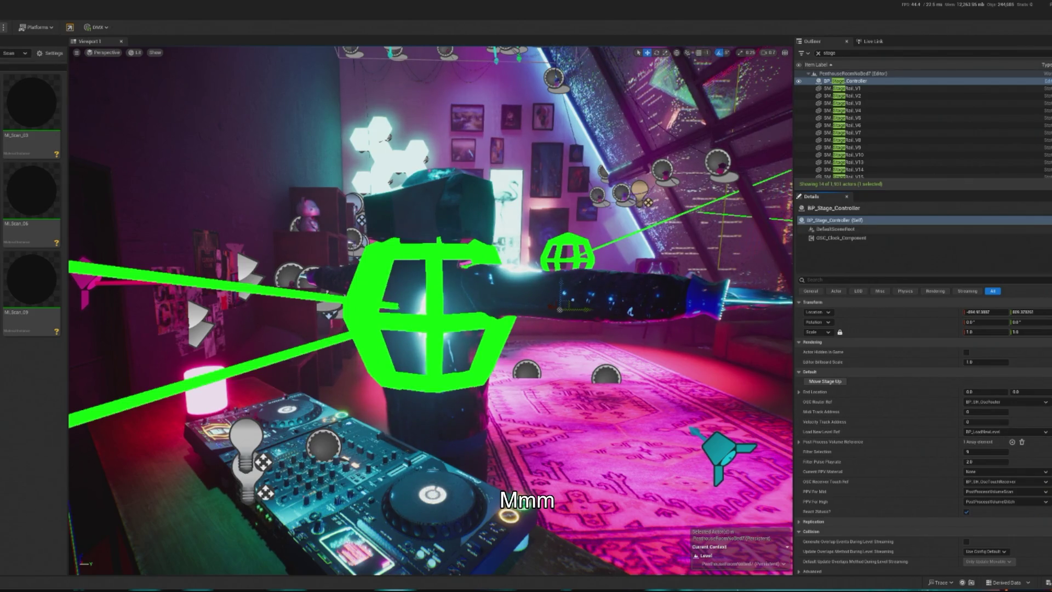
Step: In the stage controller blueprint, delete the two Send Audio Reactive event nodes
key(ctrl+e)
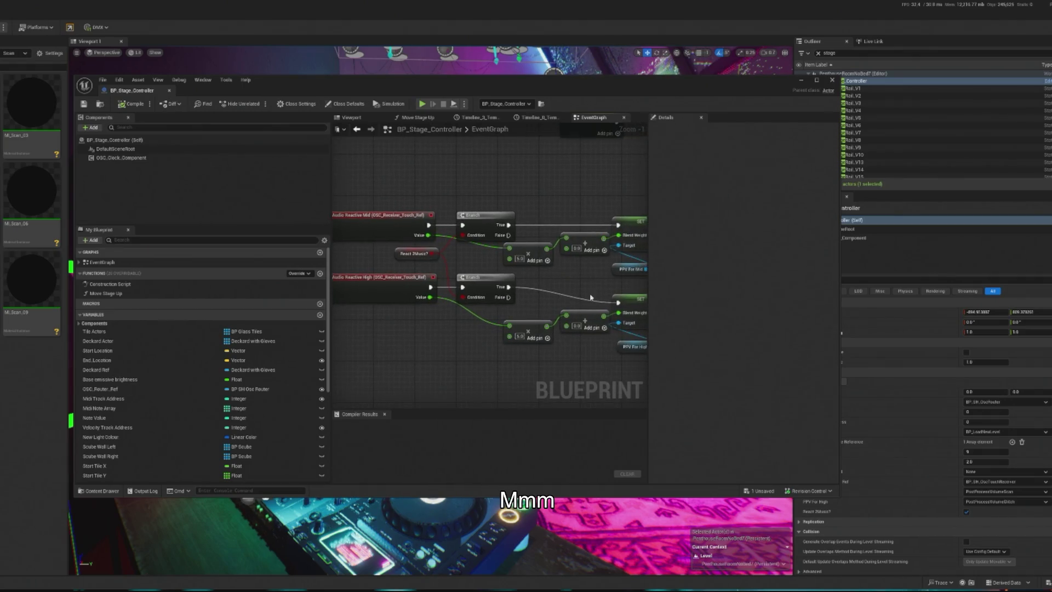
drag(591, 298, 541, 280)
drag(592, 246, 564, 271)
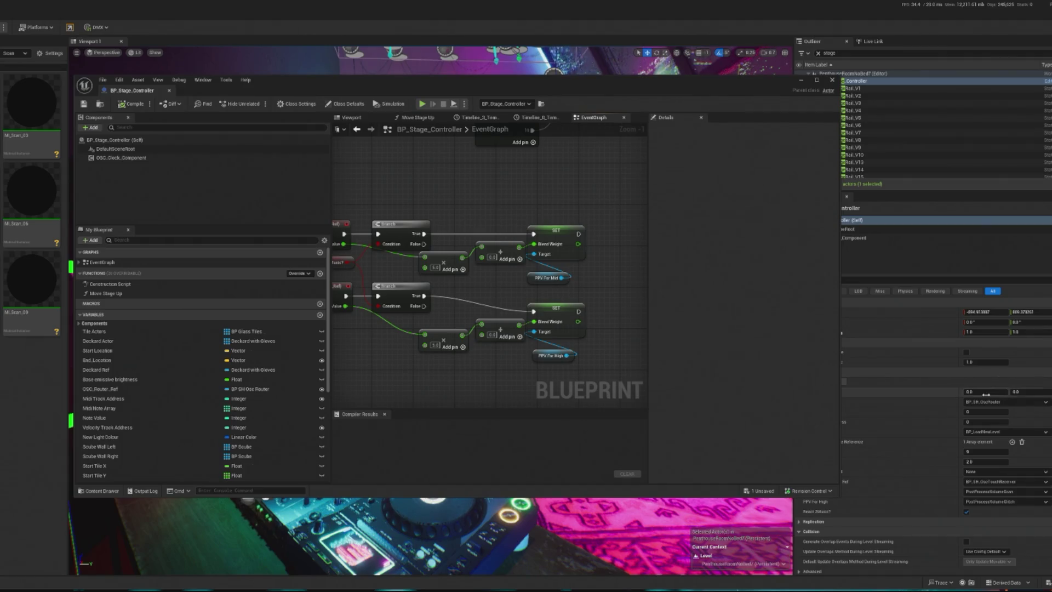
scroll(271, 443, down, 5)
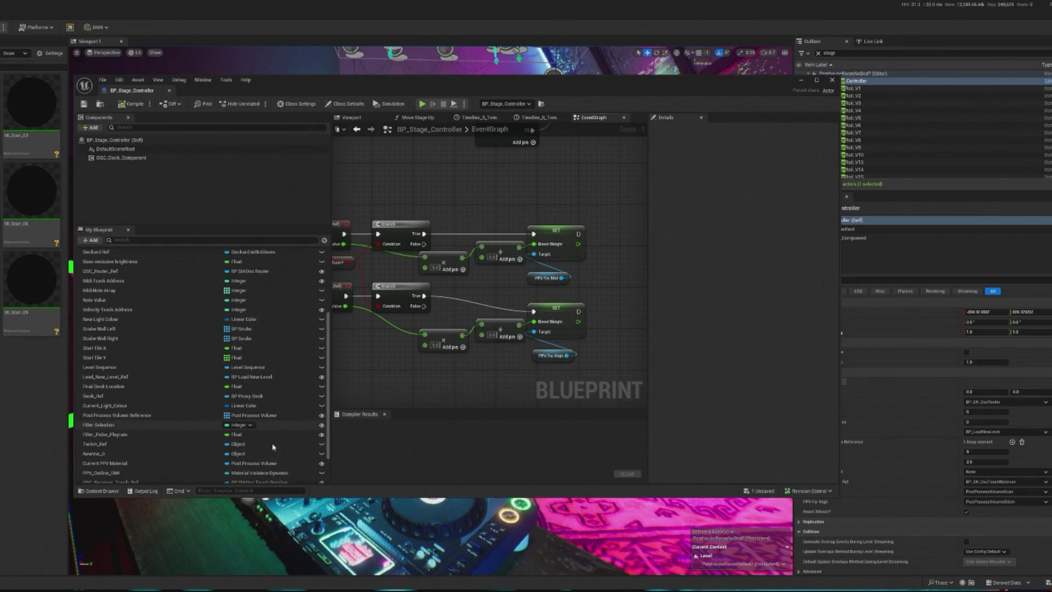
scroll(272, 447, down, 2)
mouse_move(419, 286)
mouse_down()
mouse_move(449, 320)
mouse_move(480, 321)
mouse_up()
drag(461, 238, 376, 356)
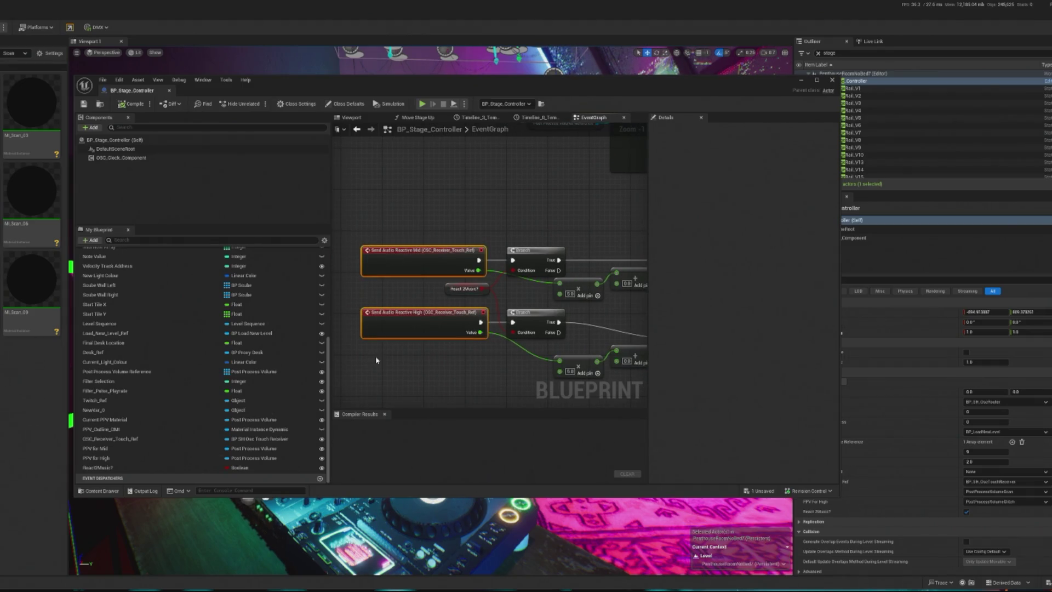
key(Delete)
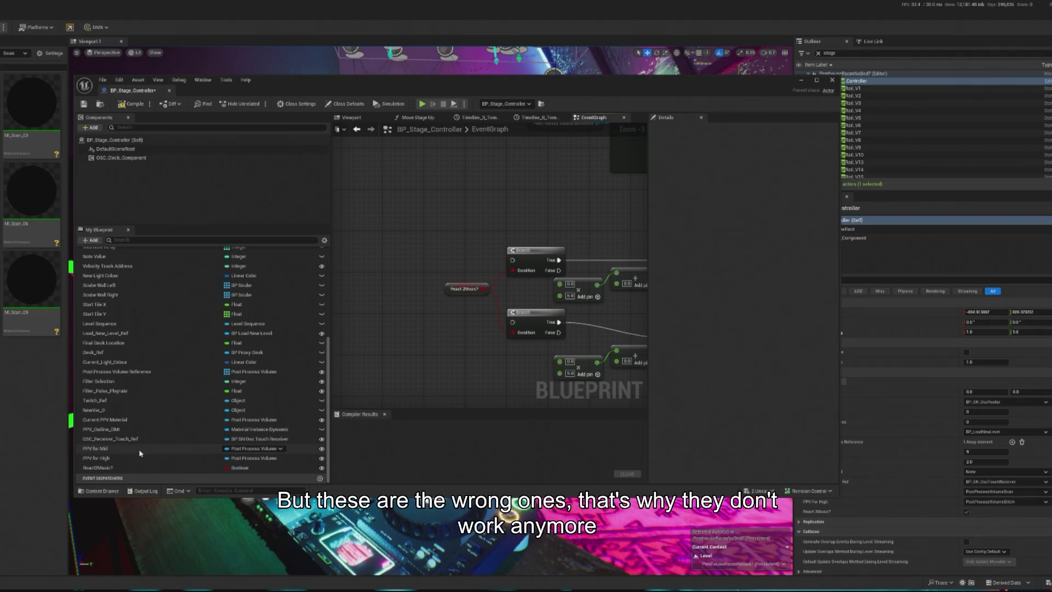
Step: Change OSC_Receiver_Touch_Ref's variable type to BP SH Osc Router
click(137, 439)
click(250, 439)
text(ref)
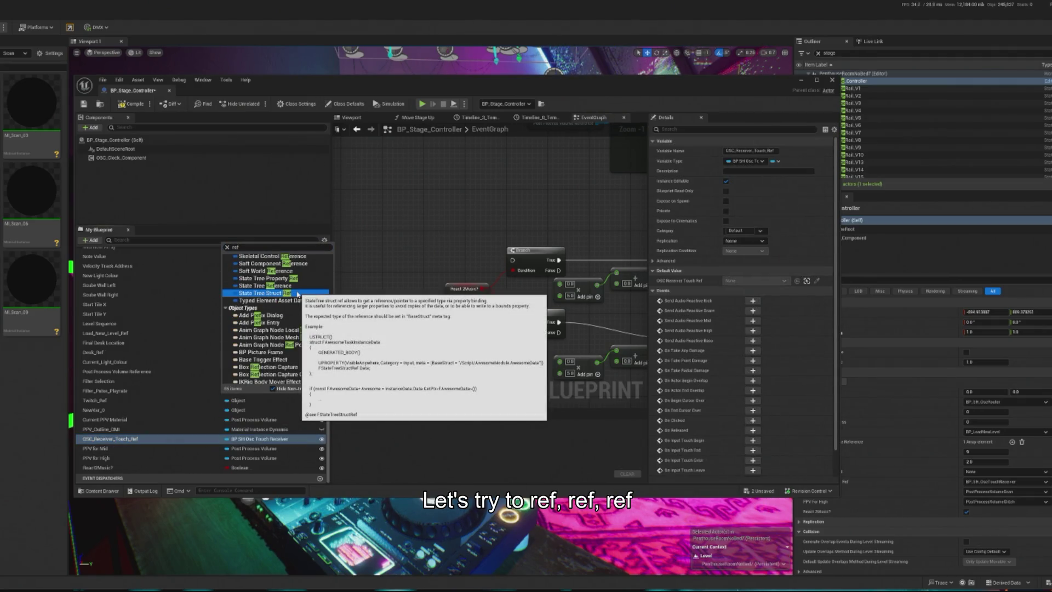
mouse_move(274, 322)
key(BackSpace)
key(BackSpace)
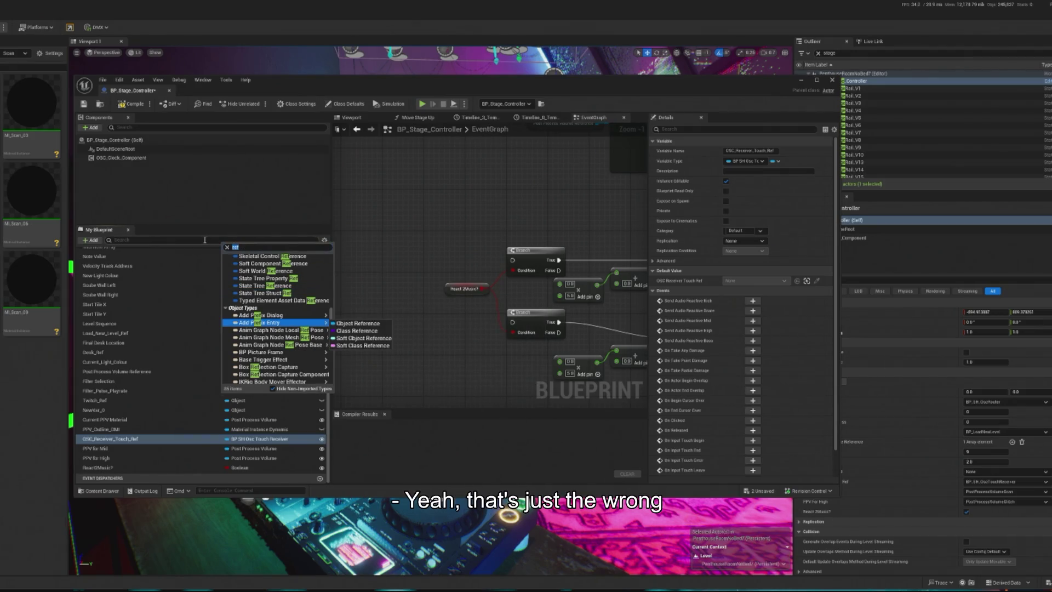
mouse_move(307, 265)
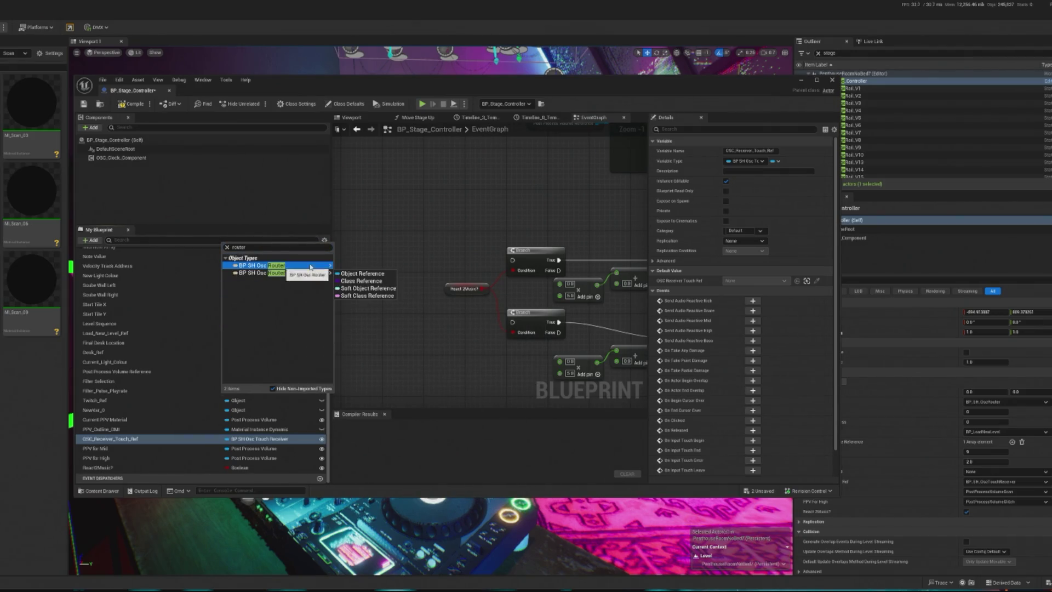
click(351, 267)
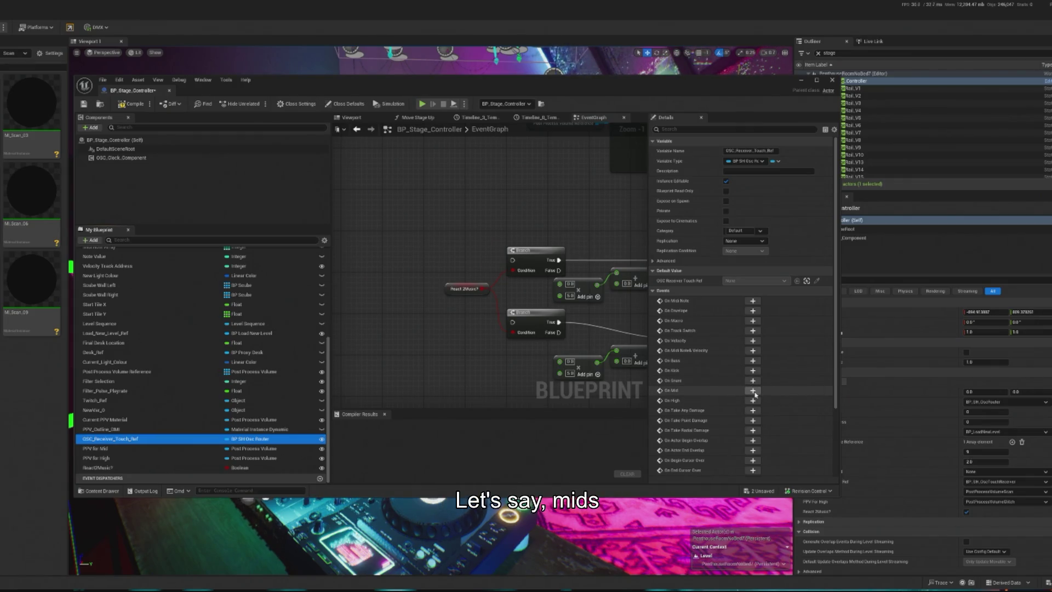
Step: Add an On Mid event and wire its Value into the branch condition
click(645, 353)
click(752, 390)
mouse_move(478, 325)
mouse_down()
mouse_move(390, 201)
mouse_move(381, 236)
mouse_move(491, 237)
mouse_up()
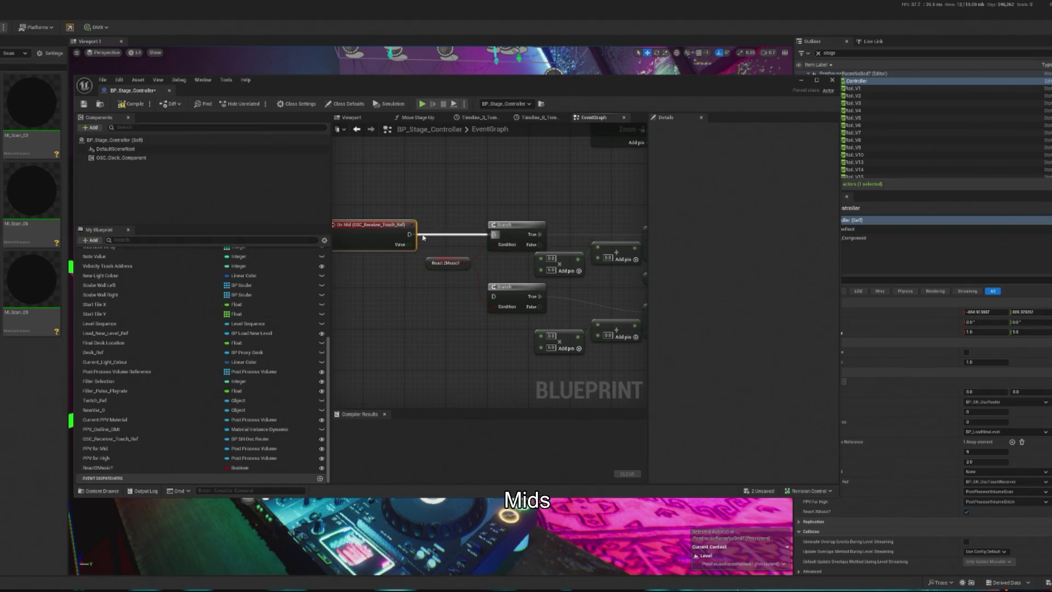
mouse_move(410, 245)
mouse_down()
mouse_move(551, 261)
mouse_move(369, 206)
mouse_up()
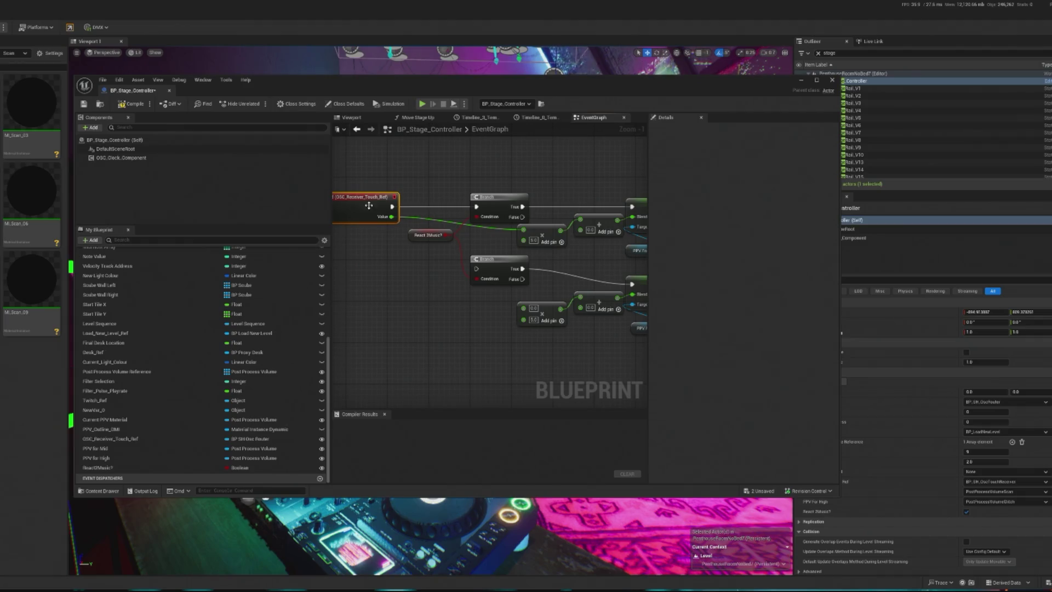
Step: Check PPV For Mid and Current PPV Material defaults unchanged, then compile the blueprint
click(1002, 491)
click(442, 170)
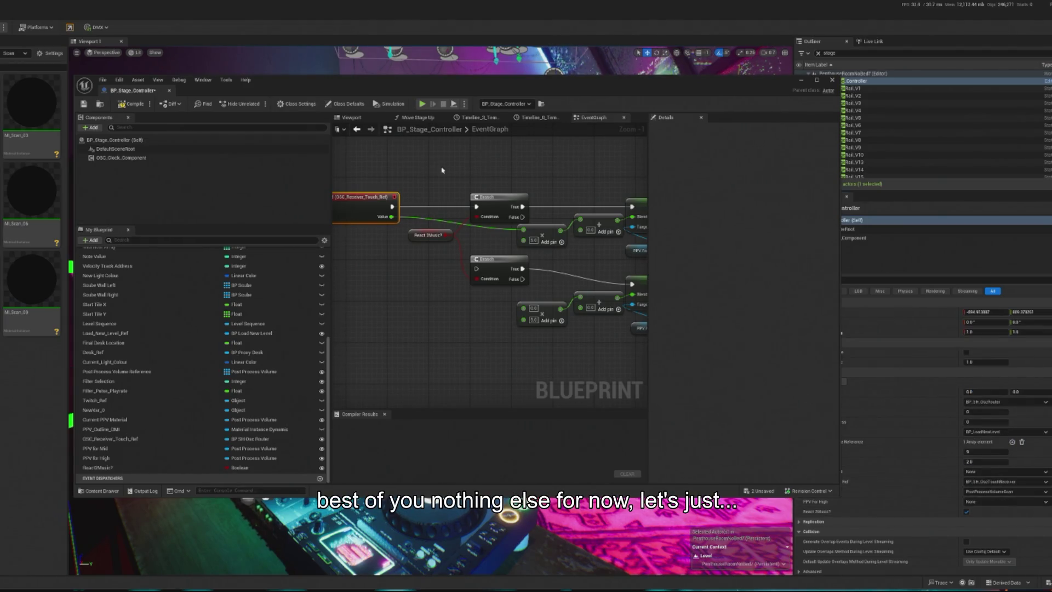
click(797, 83)
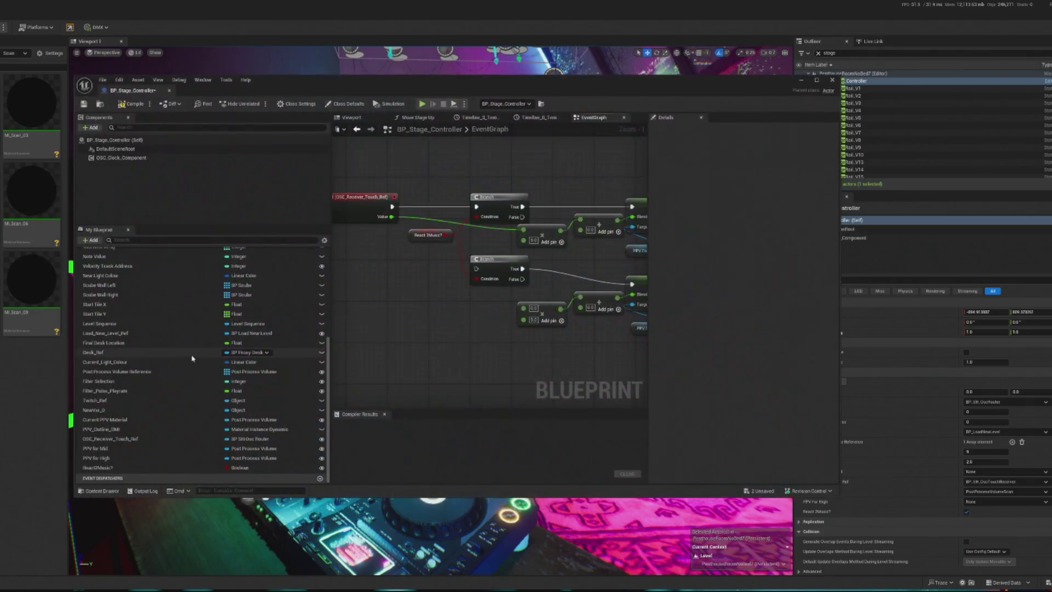
click(109, 421)
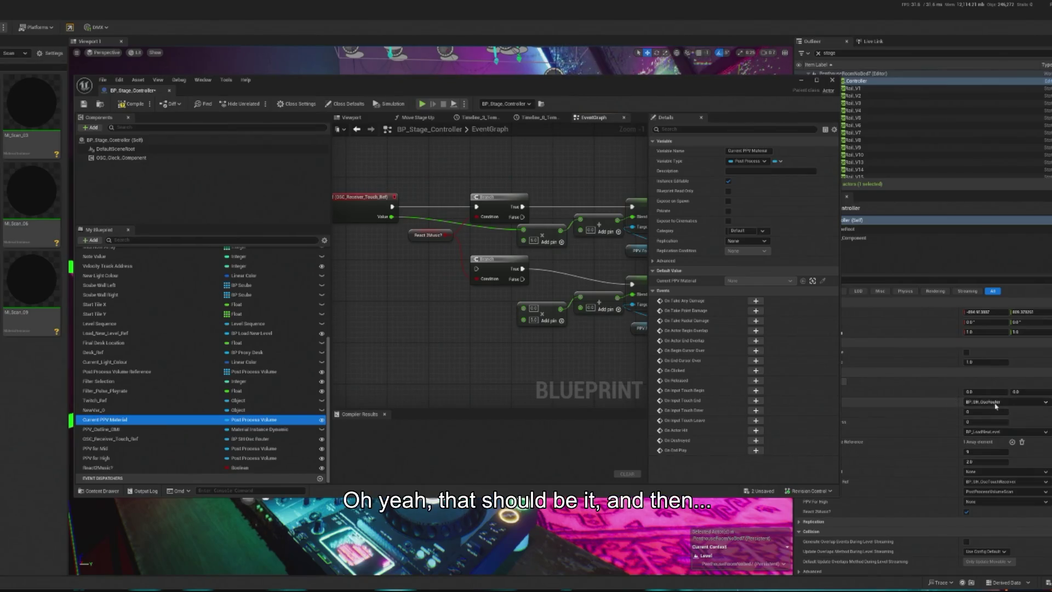
click(993, 431)
key(Escape)
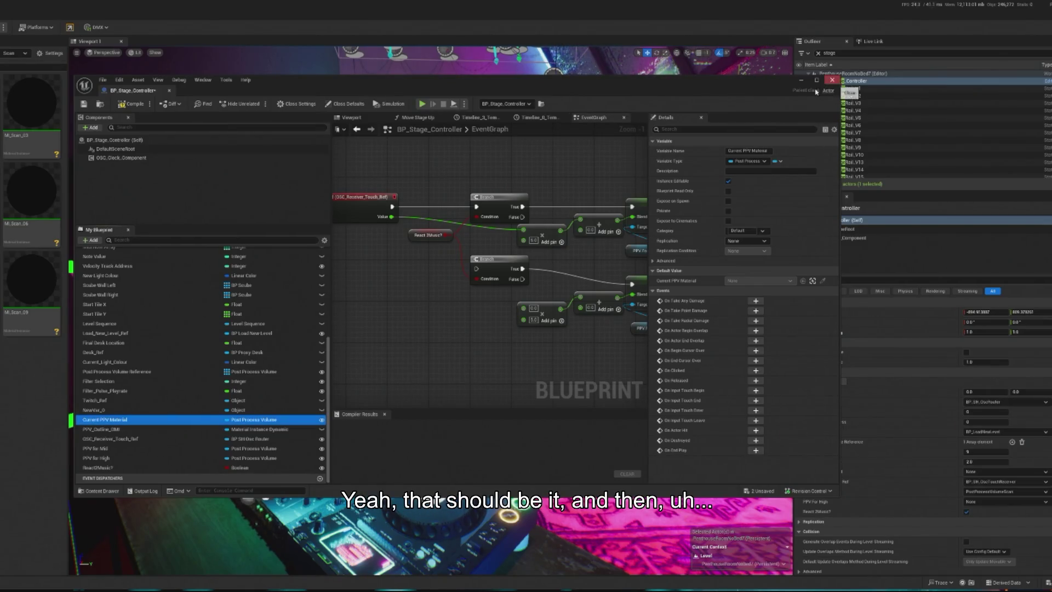
click(136, 104)
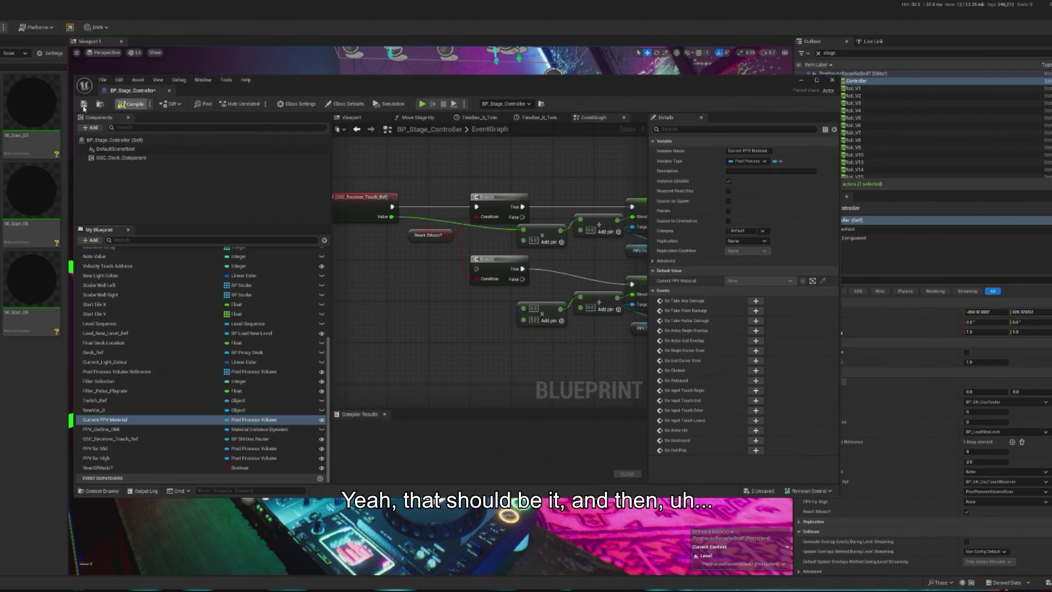
Step: Run a quick play test, undo a stray rename, and delete the On Mid event node
click(832, 80)
key(alt+p)
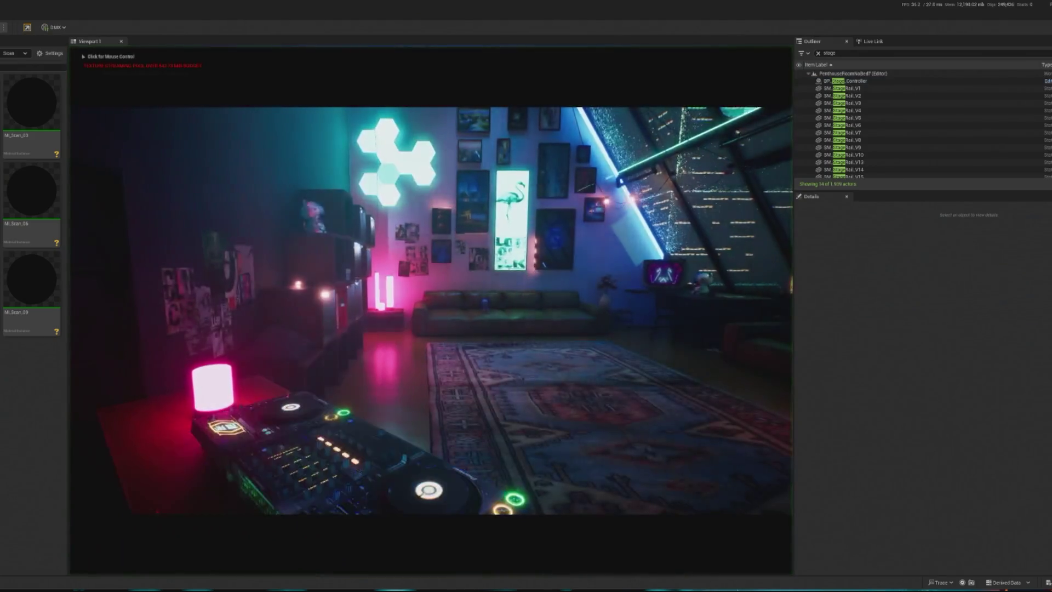
key(Escape)
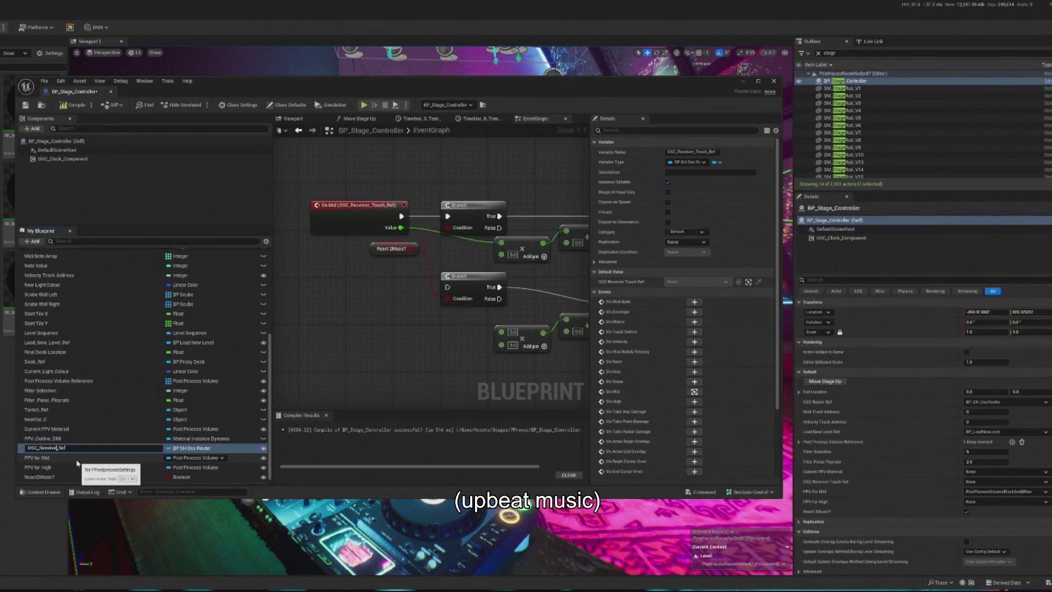
key(BackSpace)
key(BackSpace)
key(BackSpace)
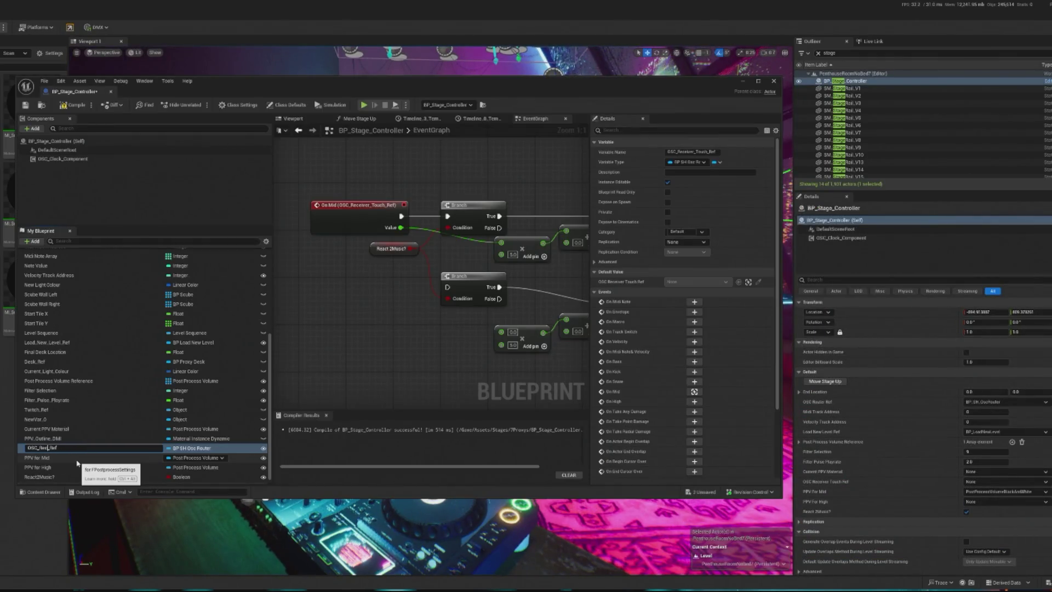
key(ctrl+z)
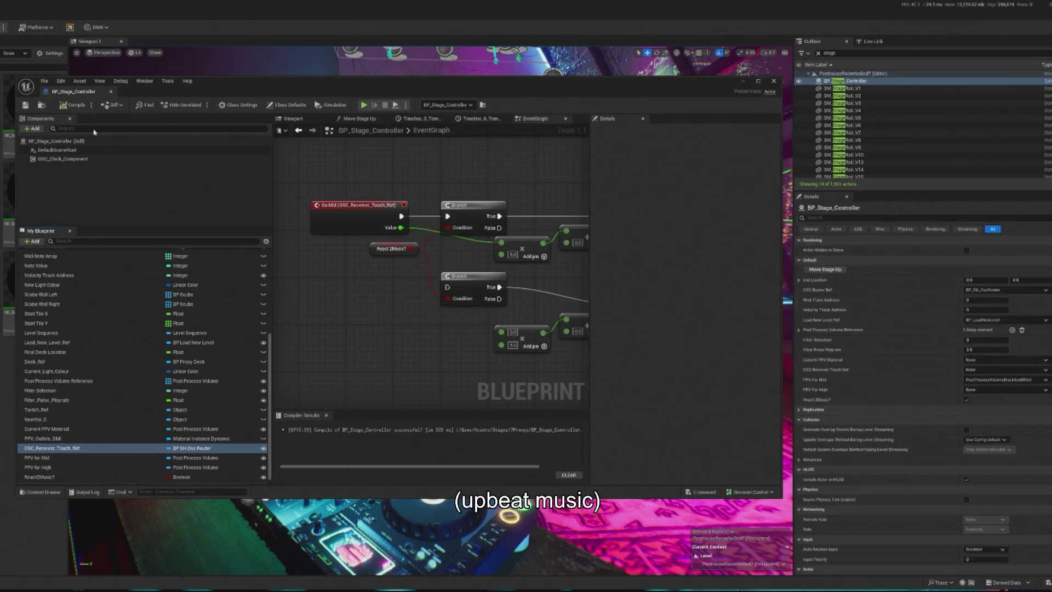
click(346, 222)
key(Delete)
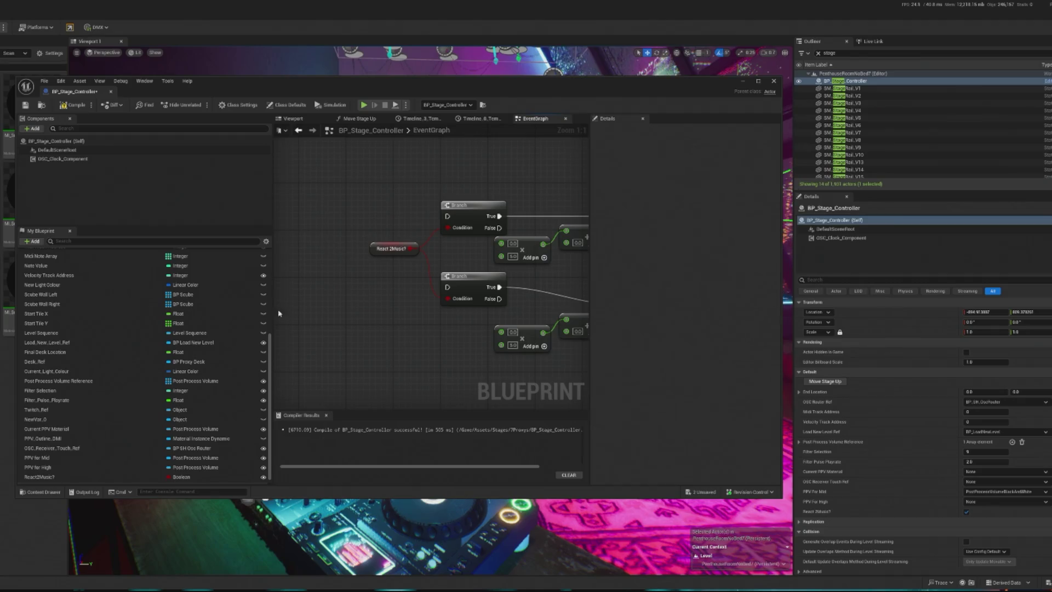
Step: Locate OSC_Receiver_Touch_Ref in the variables list, abandoning a rename attempt
click(108, 451)
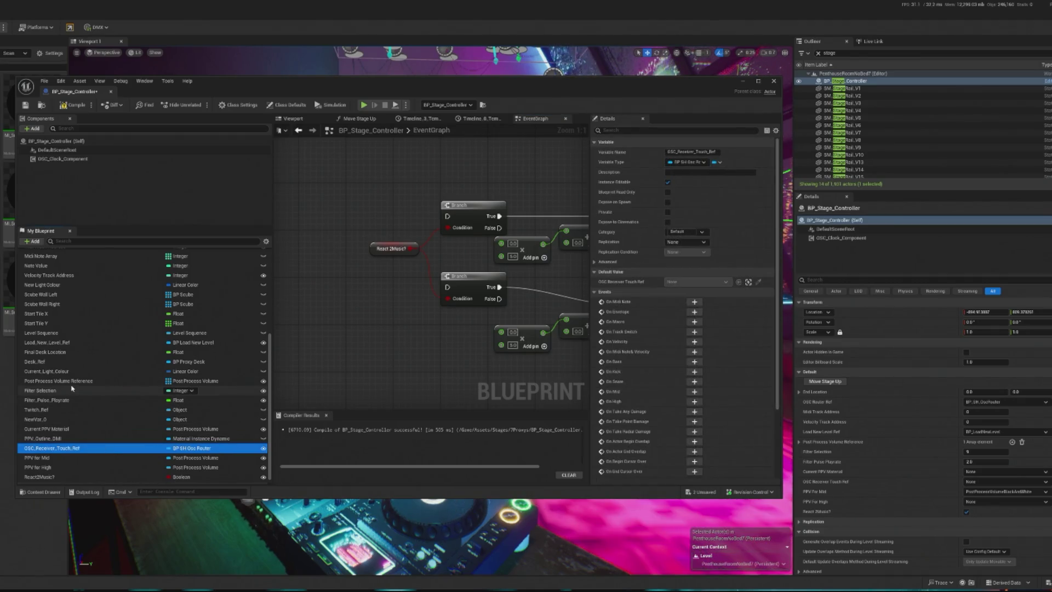
click(84, 241)
text(tou)
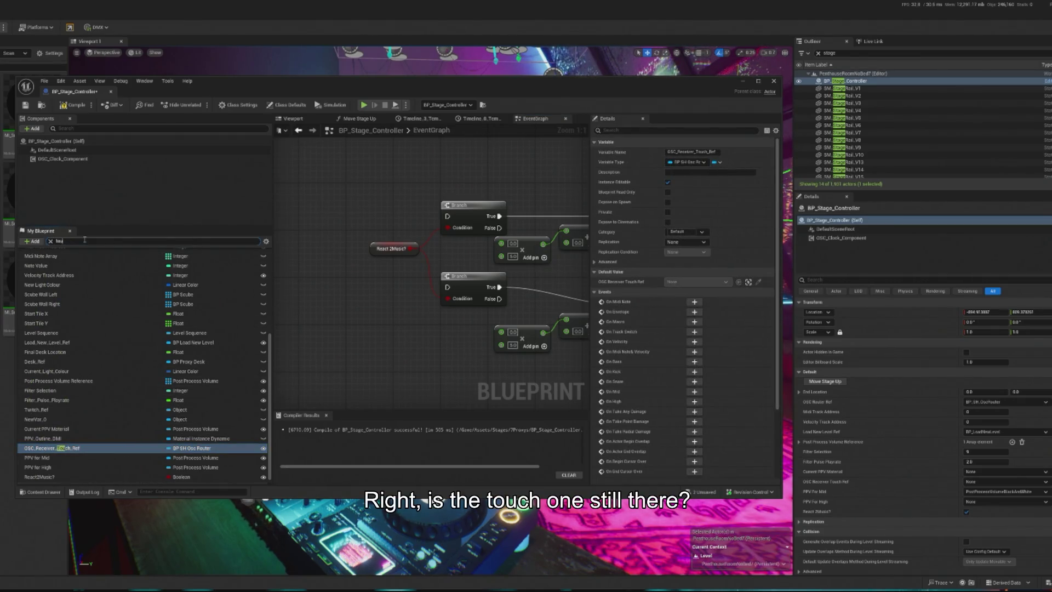
text(ch)
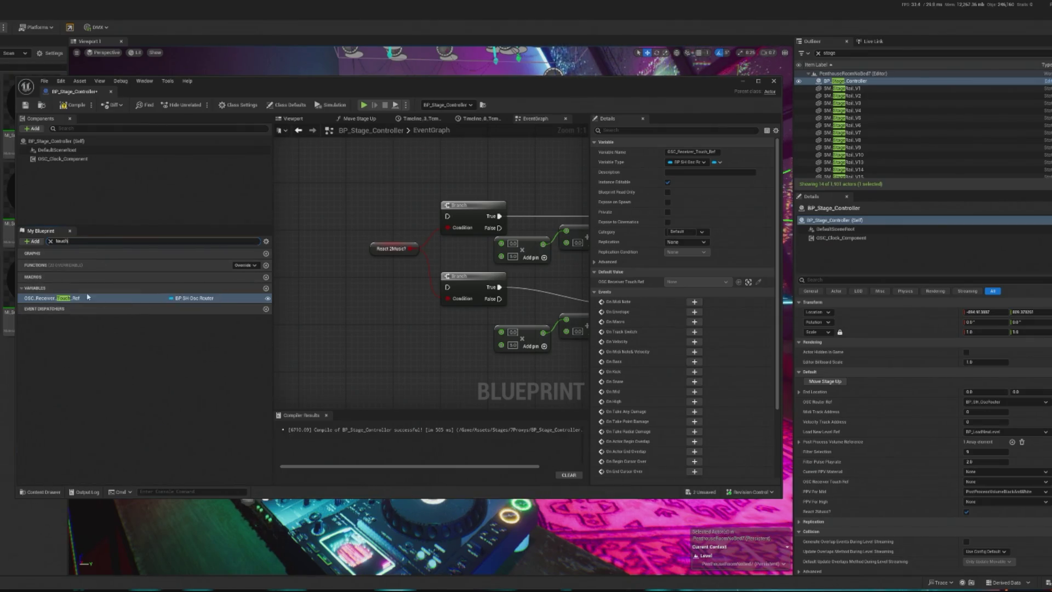
click(50, 241)
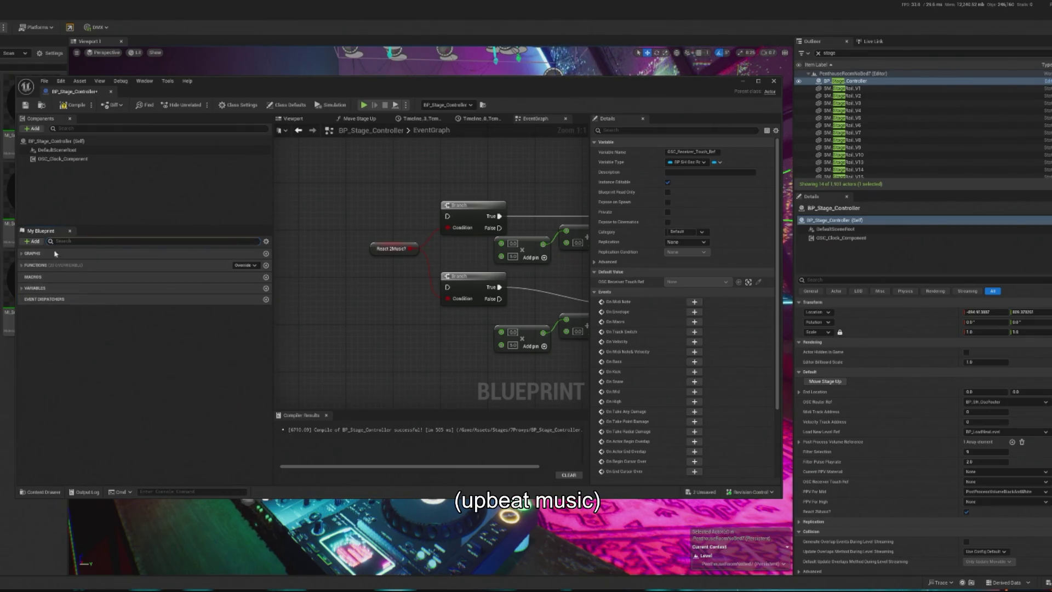
click(55, 288)
scroll(57, 409, down, 5)
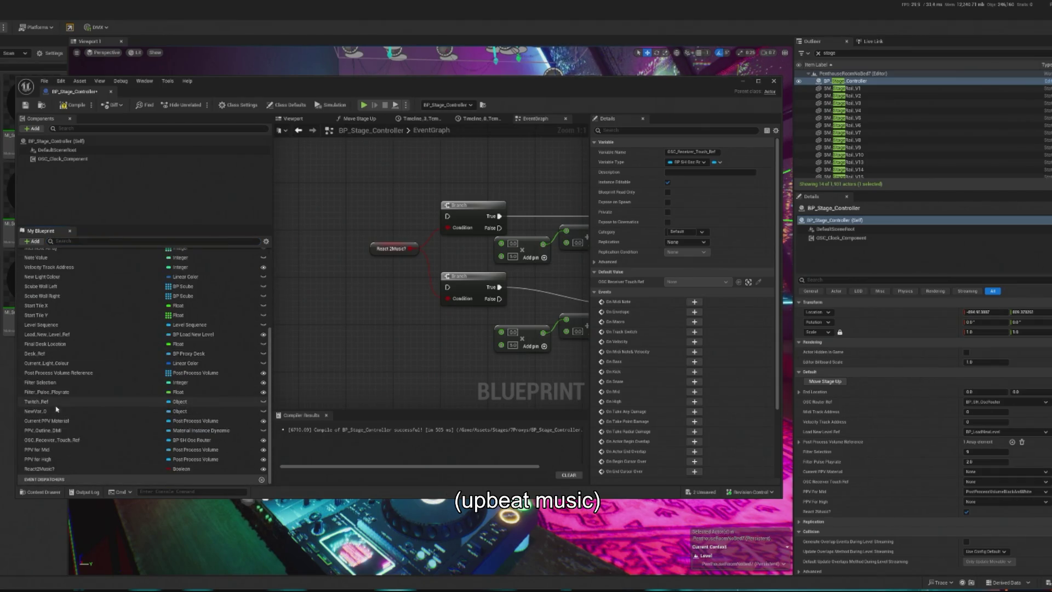
click(51, 441)
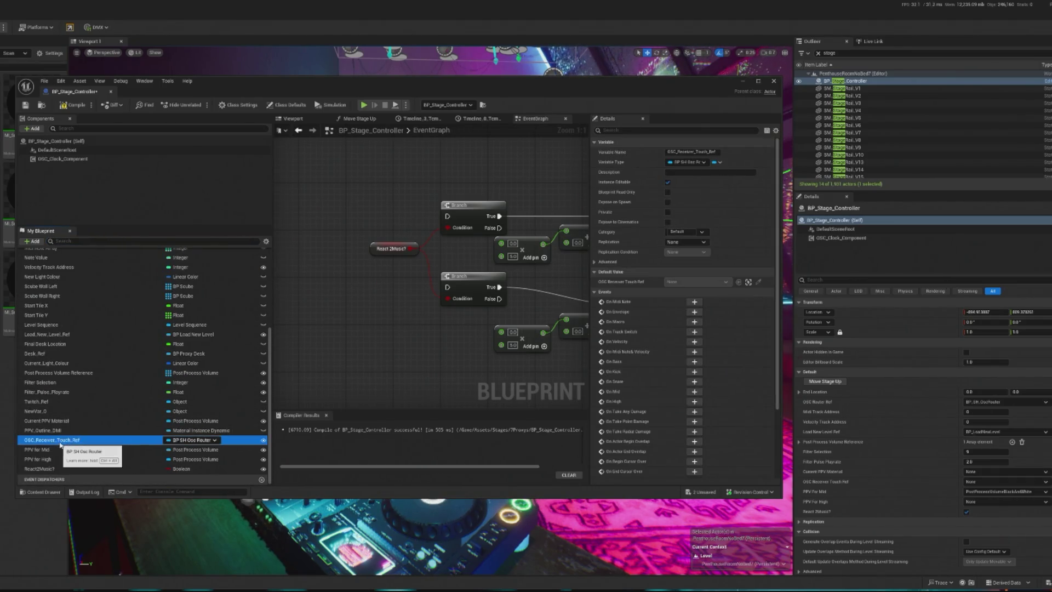
click(61, 441)
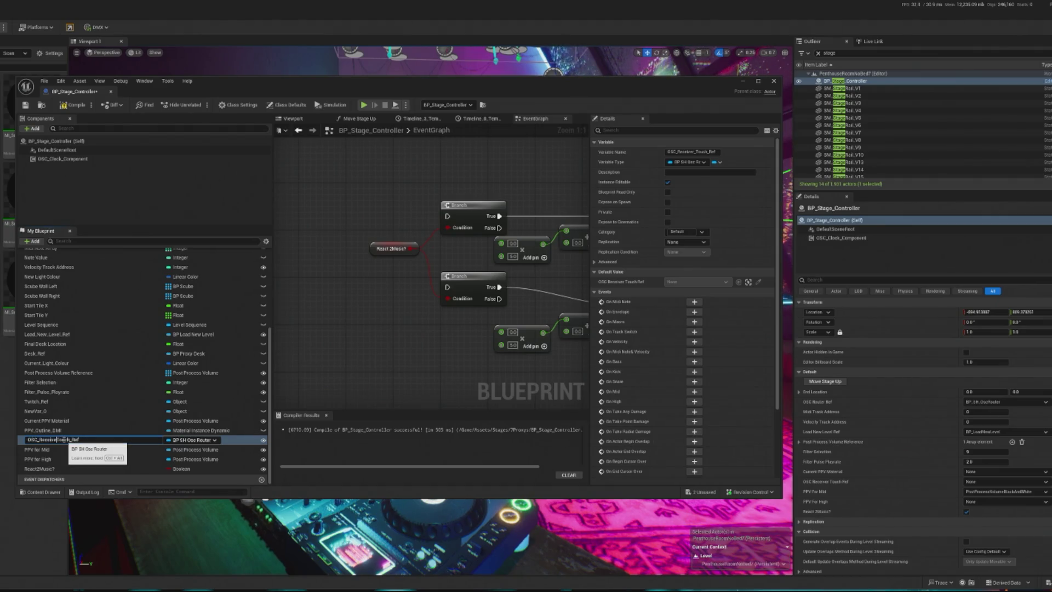
key(BackSpace)
key(BackSpace)
key(BackSpace)
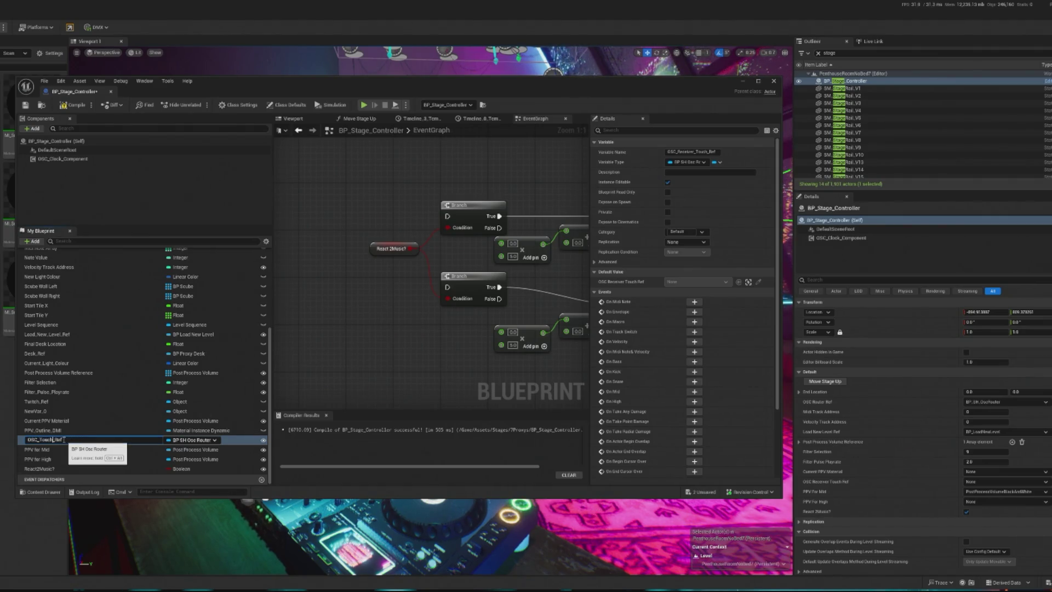
key(BackSpace)
key(BackSpace)
key(BackSpace)
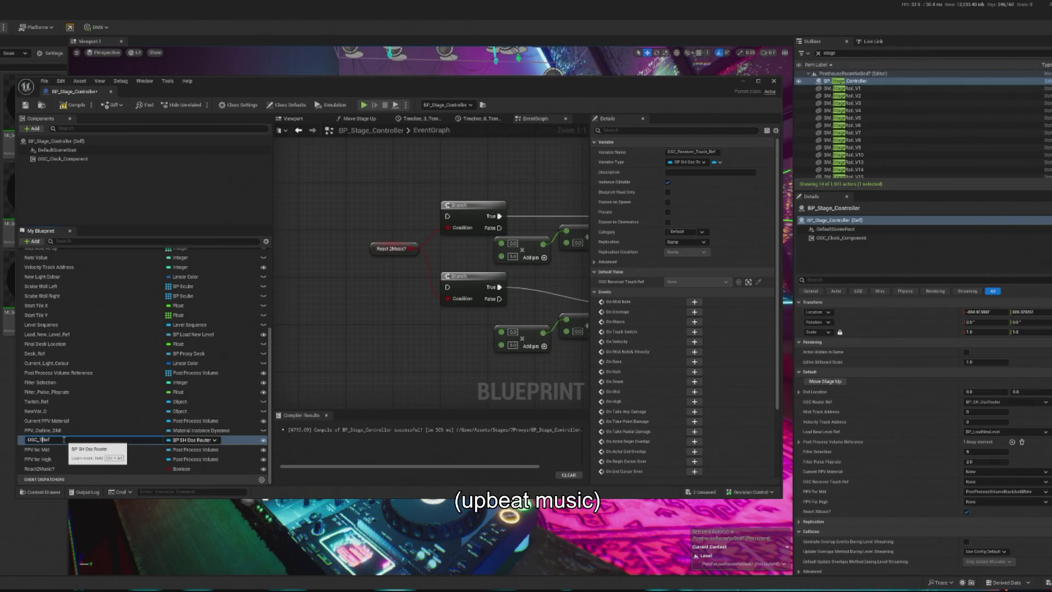
text(outerR)
key(ctrl+z)
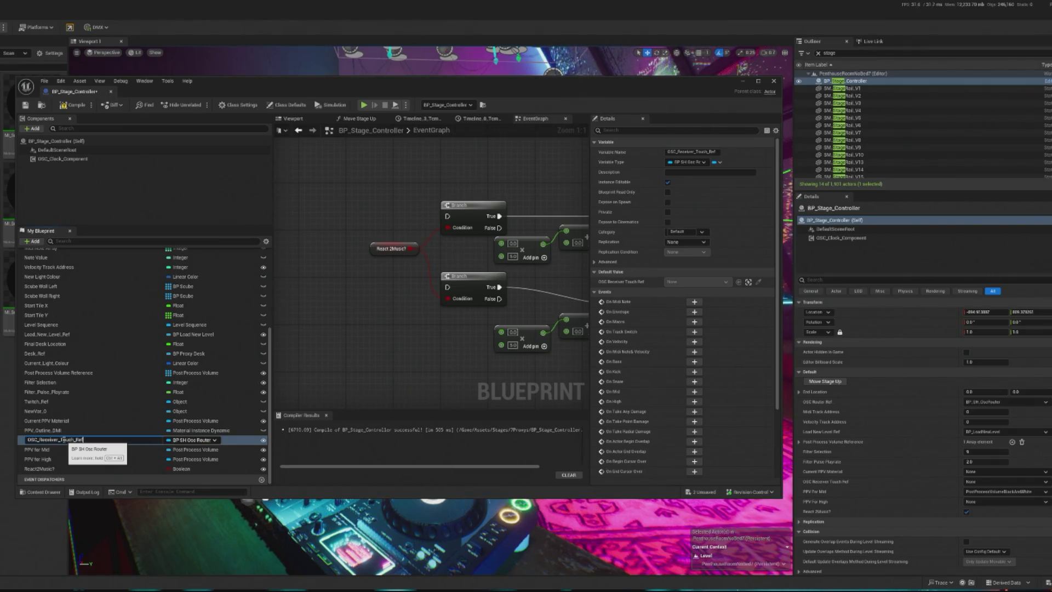
Step: Select OSC_Receiver_Touch_Ref with its name unchanged and delete the variable
scroll(66, 393, up, 5)
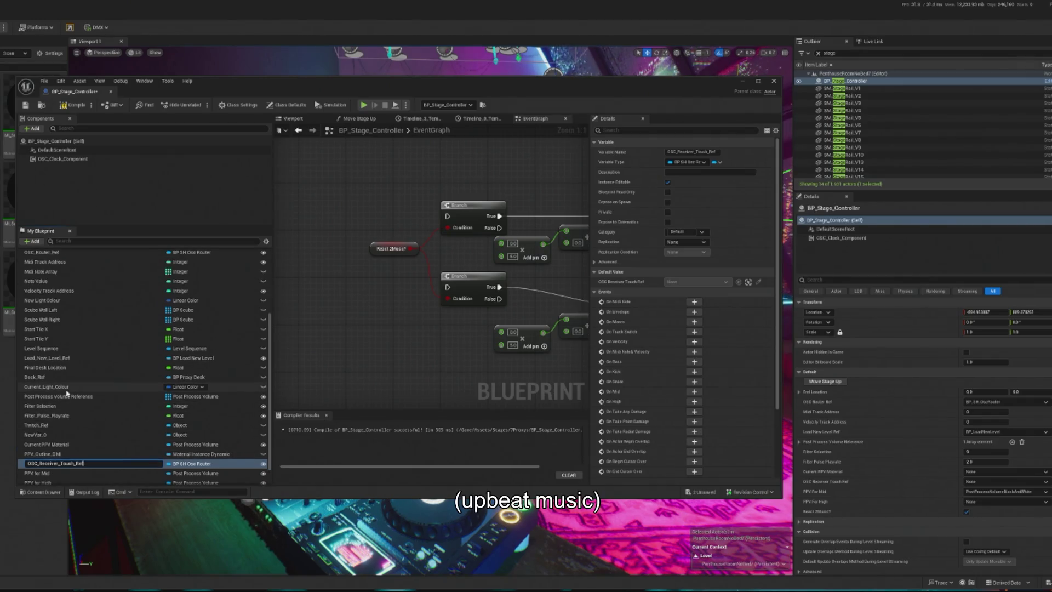
scroll(121, 340, down, 1)
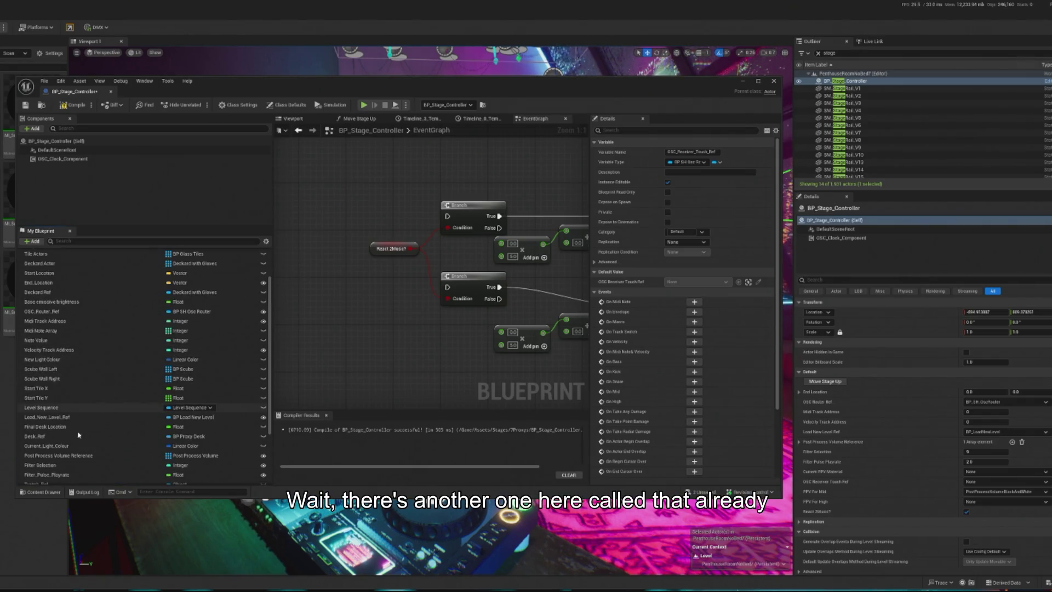
scroll(82, 357, down, 4)
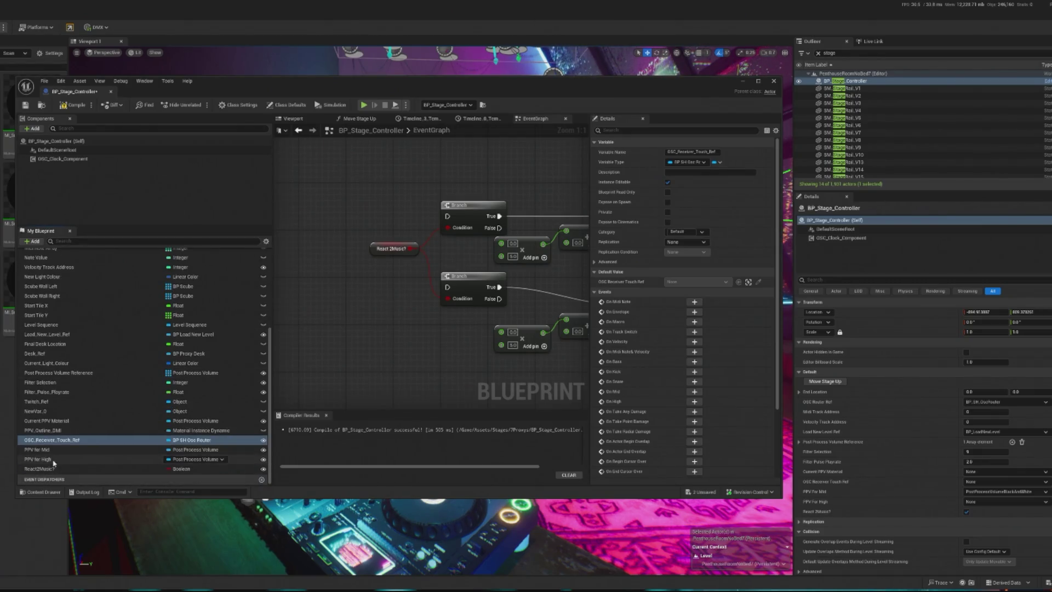
double_click(61, 439)
key(BackSpace)
key(ctrl+z)
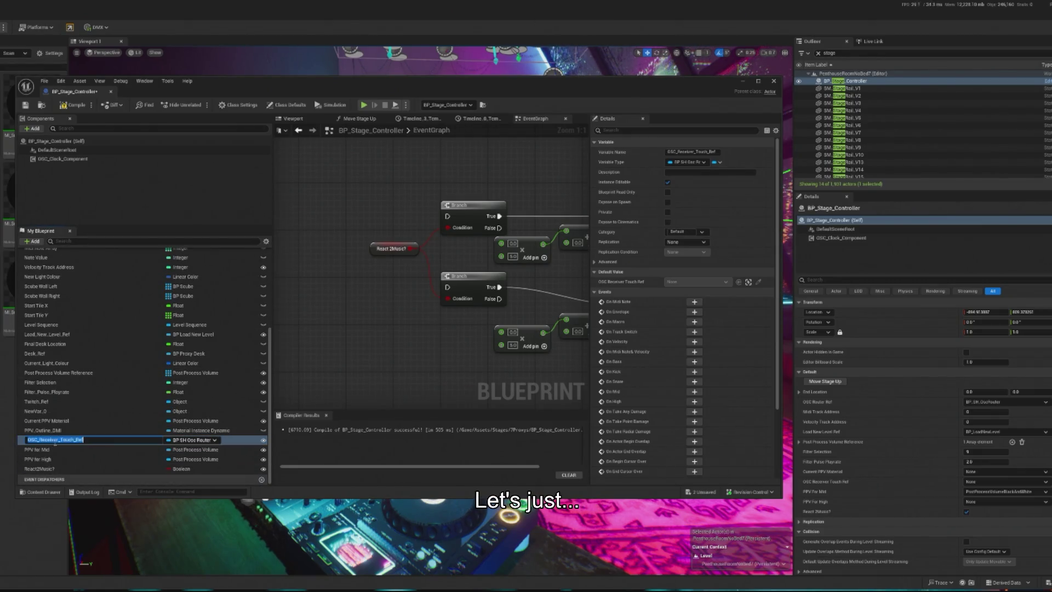
key(Return)
click(60, 442)
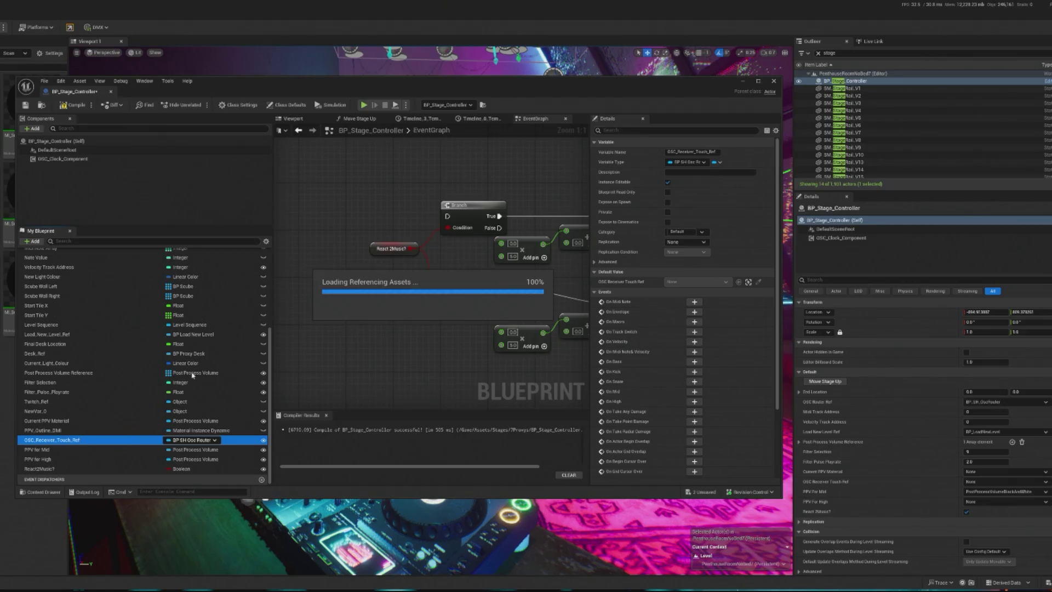
key(Delete)
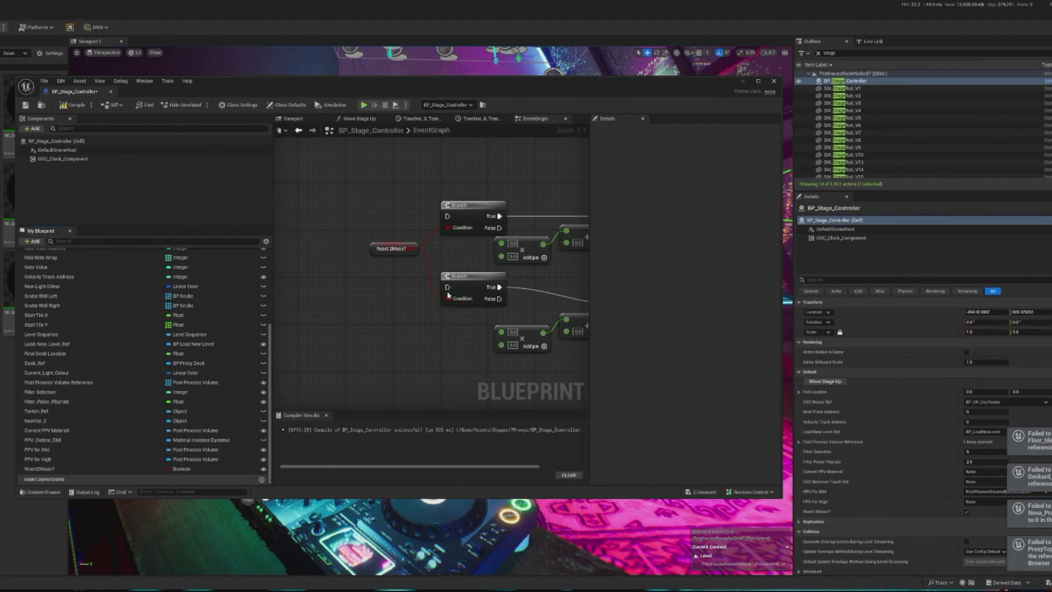
Step: Add an On Mid event from OSC_Router_Ref and position it beside the Branch nodes
drag(441, 310, 418, 285)
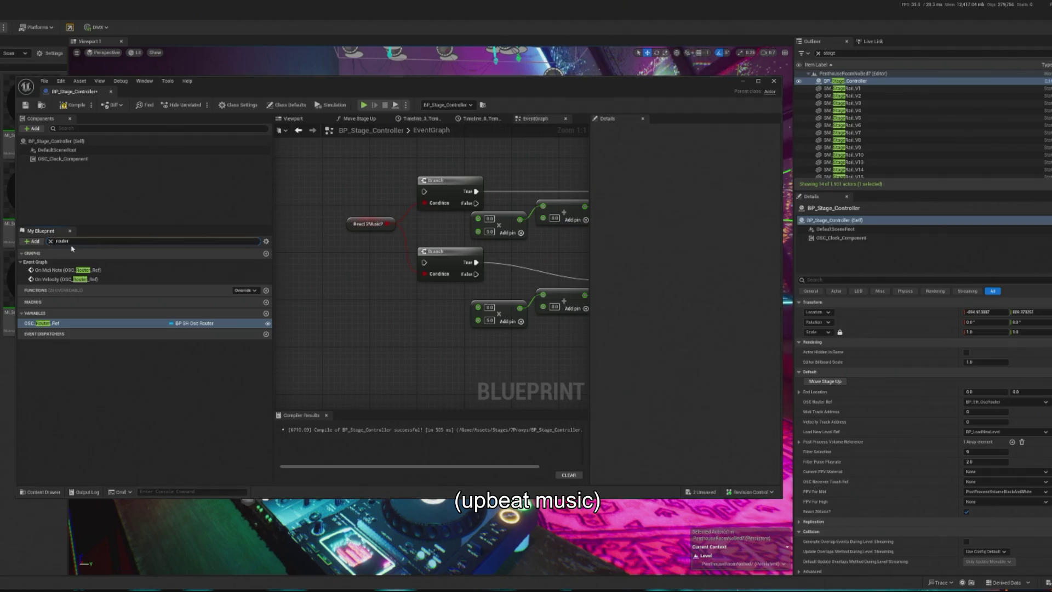
click(74, 323)
click(75, 323)
key(Return)
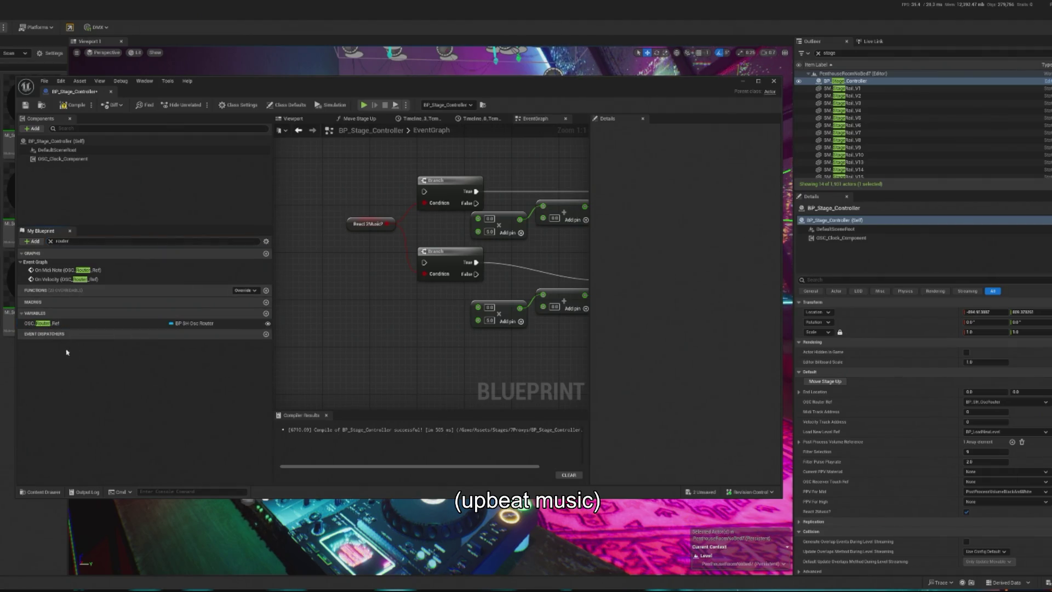
click(58, 324)
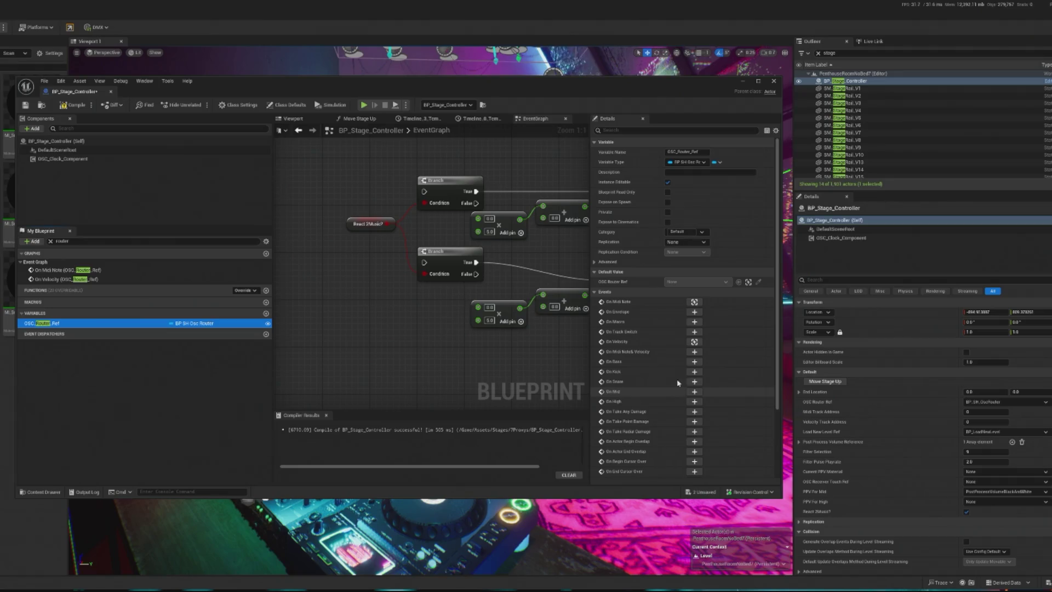
click(694, 391)
mouse_move(428, 275)
mouse_down()
mouse_move(401, 345)
mouse_move(343, 163)
mouse_move(327, 270)
mouse_move(318, 206)
mouse_move(402, 208)
mouse_up()
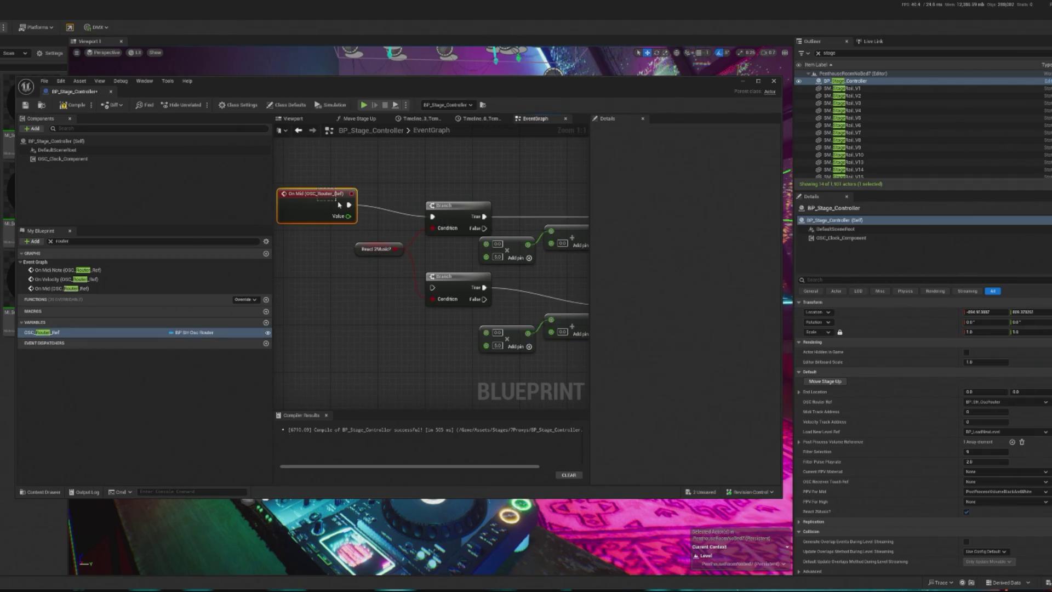
drag(321, 198, 486, 244)
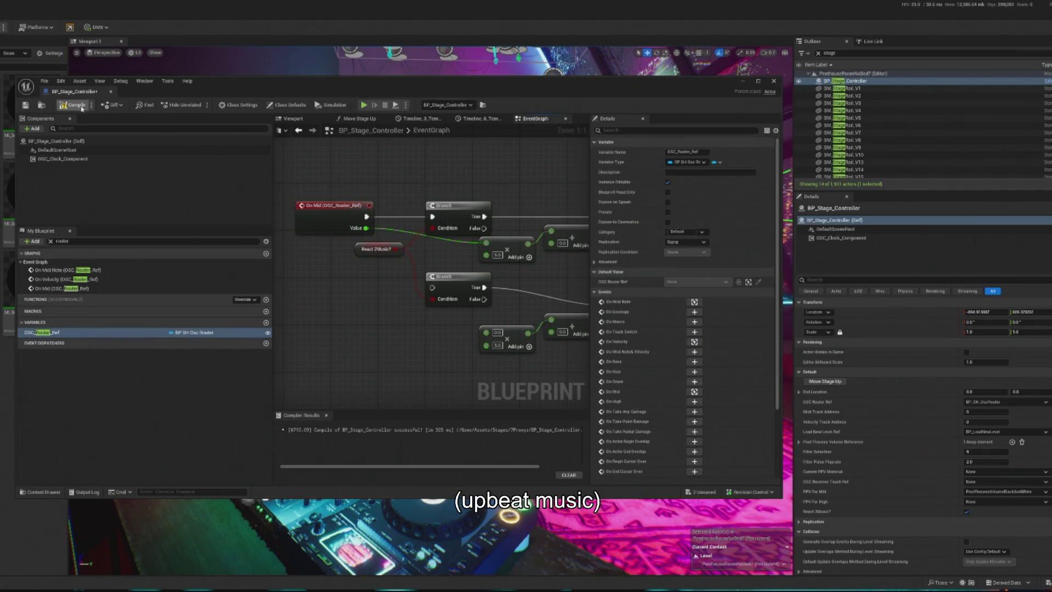
Step: Return to the level and run a quick play test
click(10, 49)
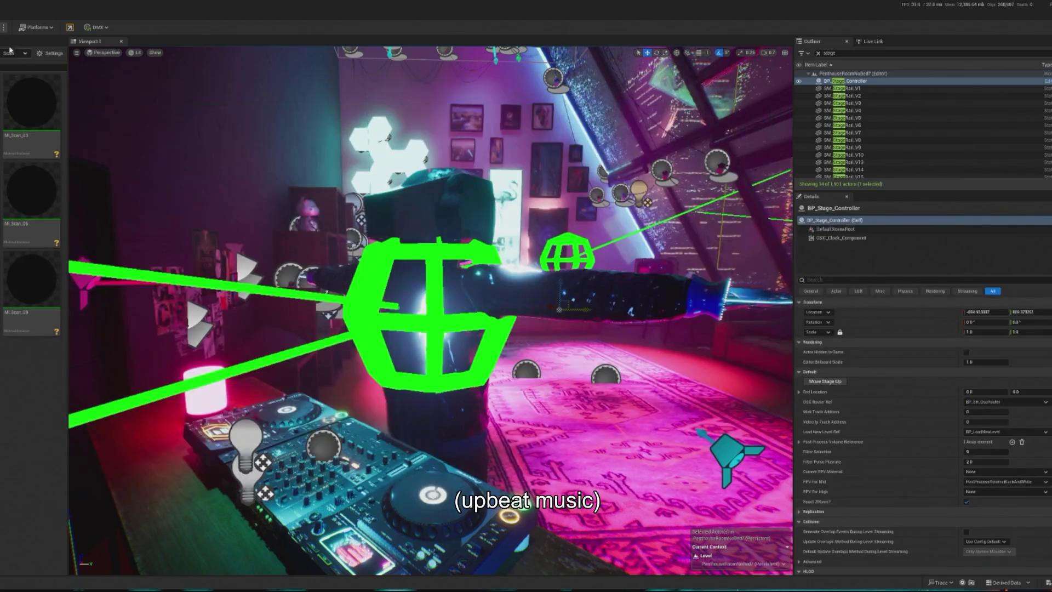
key(alt+p)
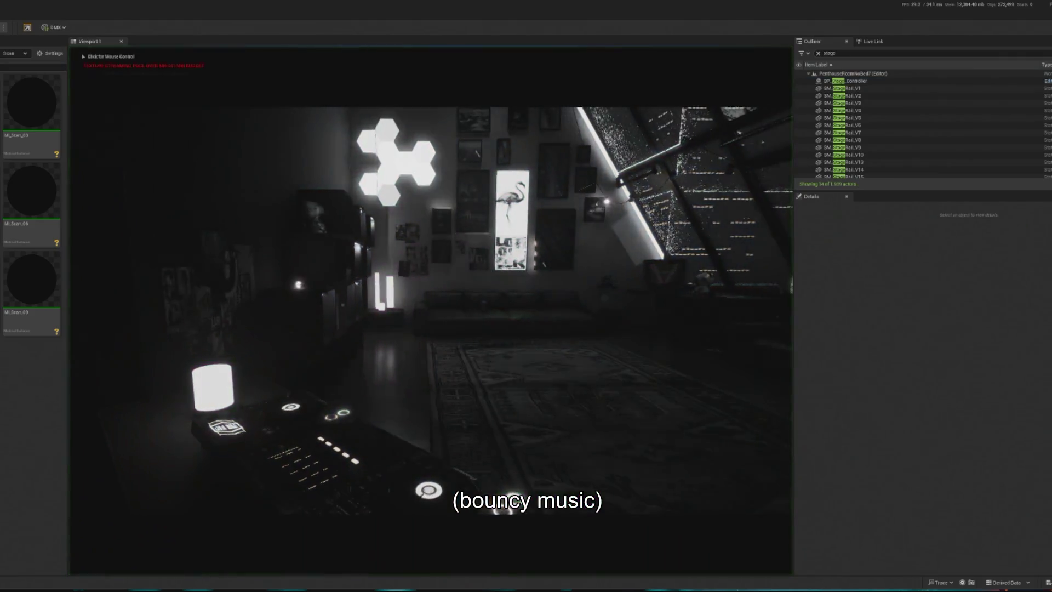
click(490, 280)
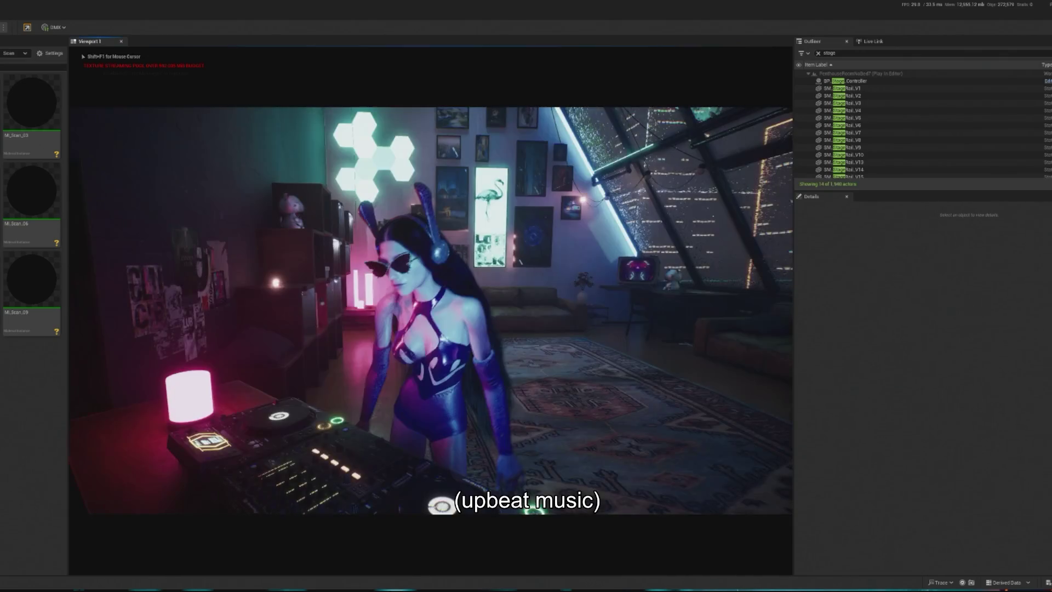
key(Escape)
Step: Set PPV For Mid to the Scan post-process volume and preview it in play
click(1044, 471)
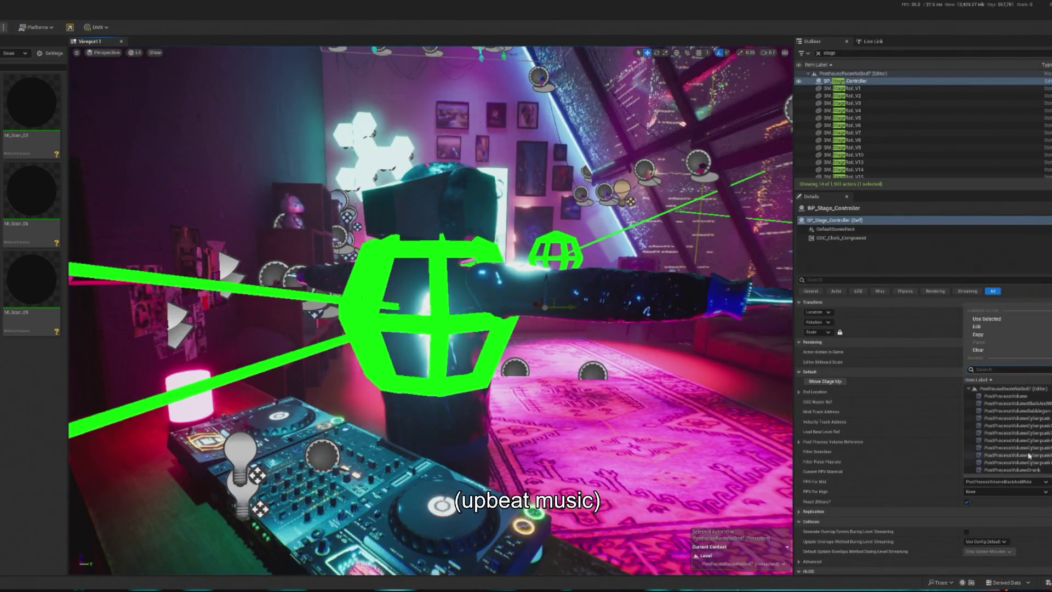
click(1044, 469)
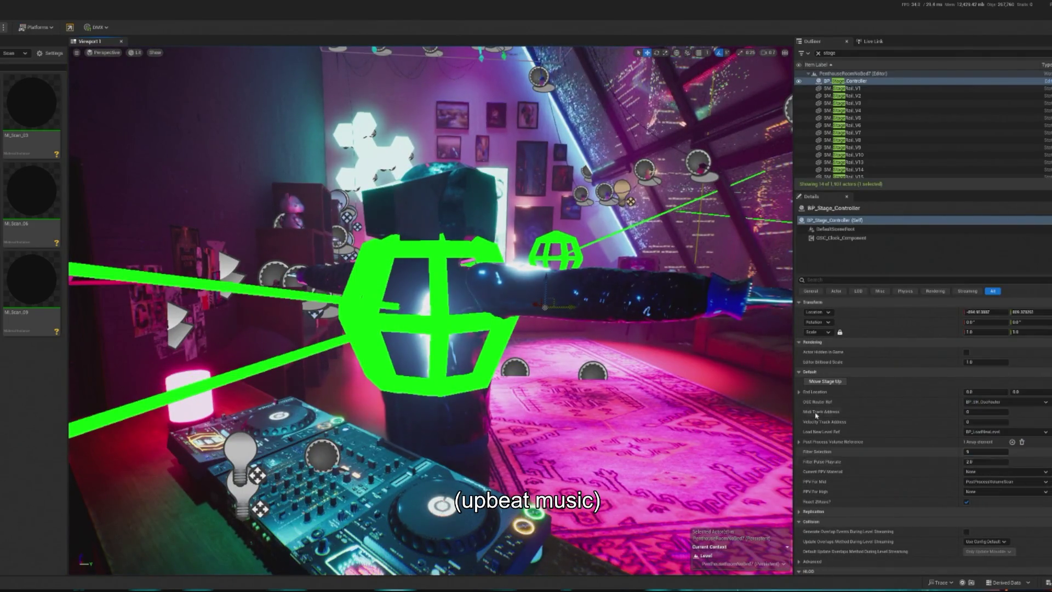
key(alt+p)
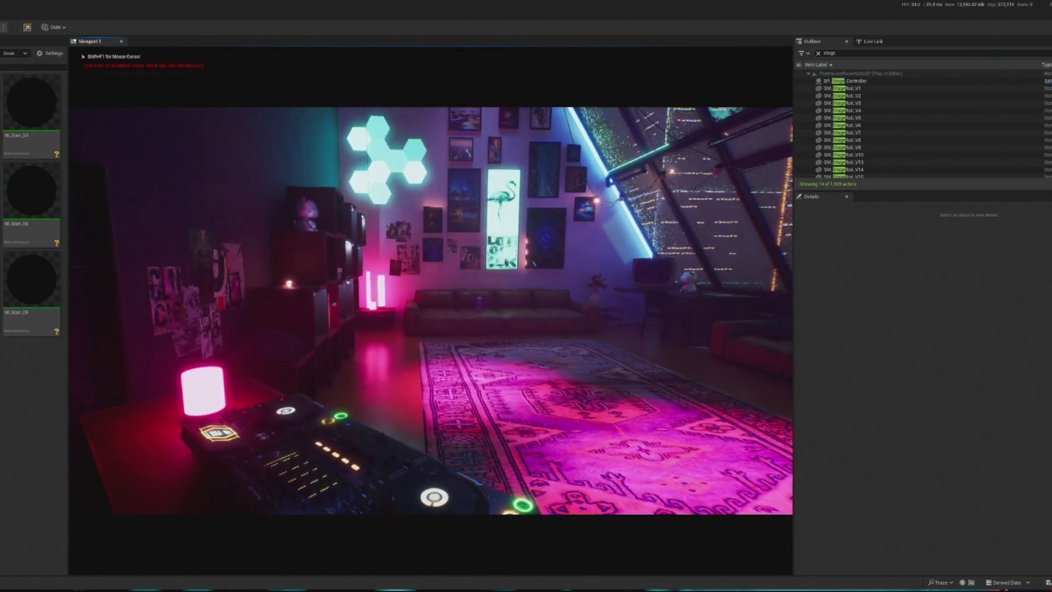
key(Escape)
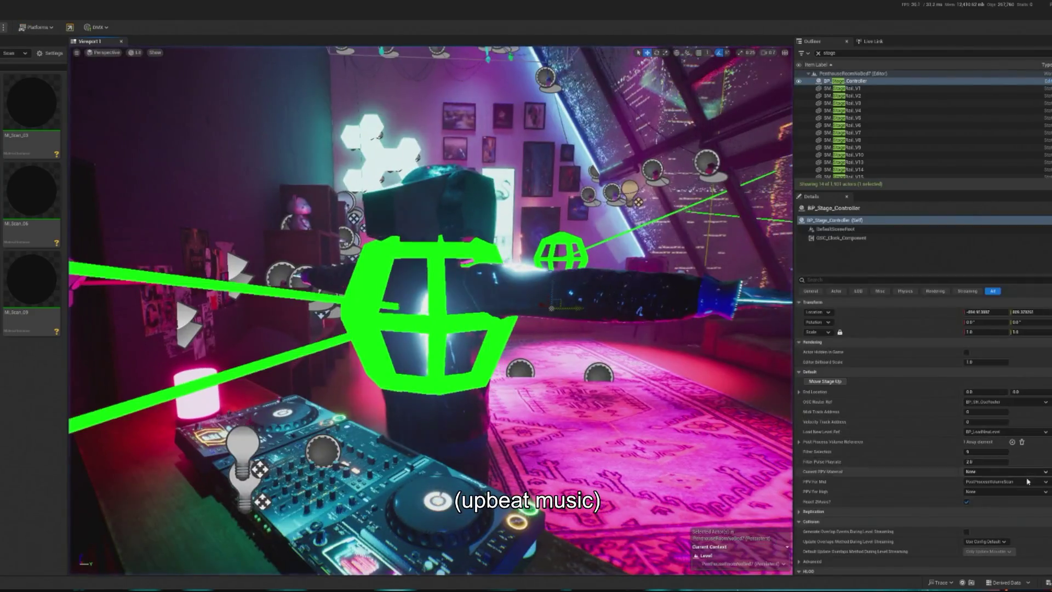
Step: Try the Drunk, then the OutlineRetro post-process volume for PPV For Mid, and play-test
click(1045, 481)
scroll(1048, 451, down, 2)
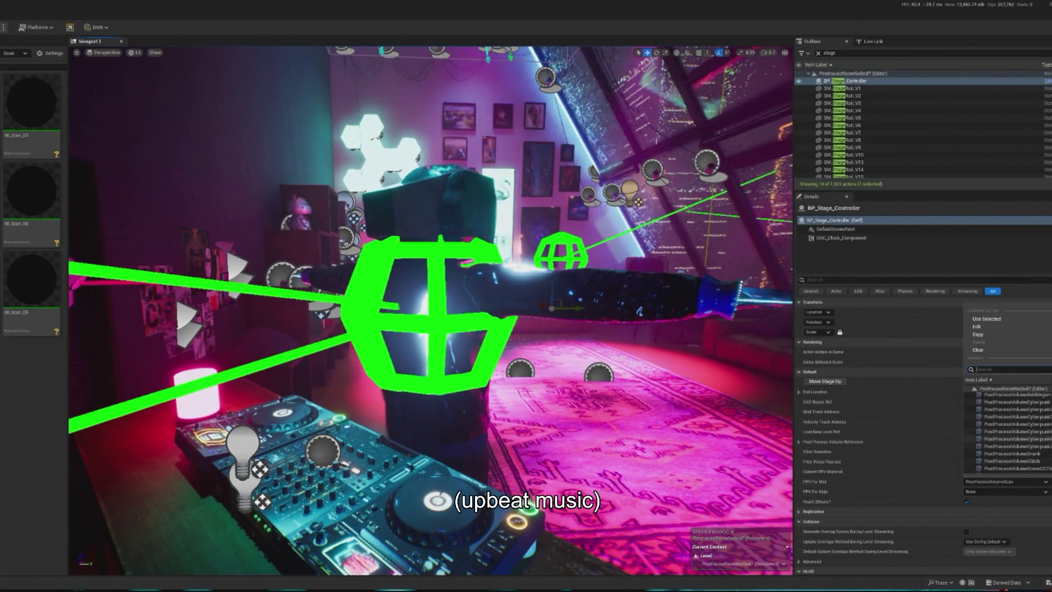
click(1044, 432)
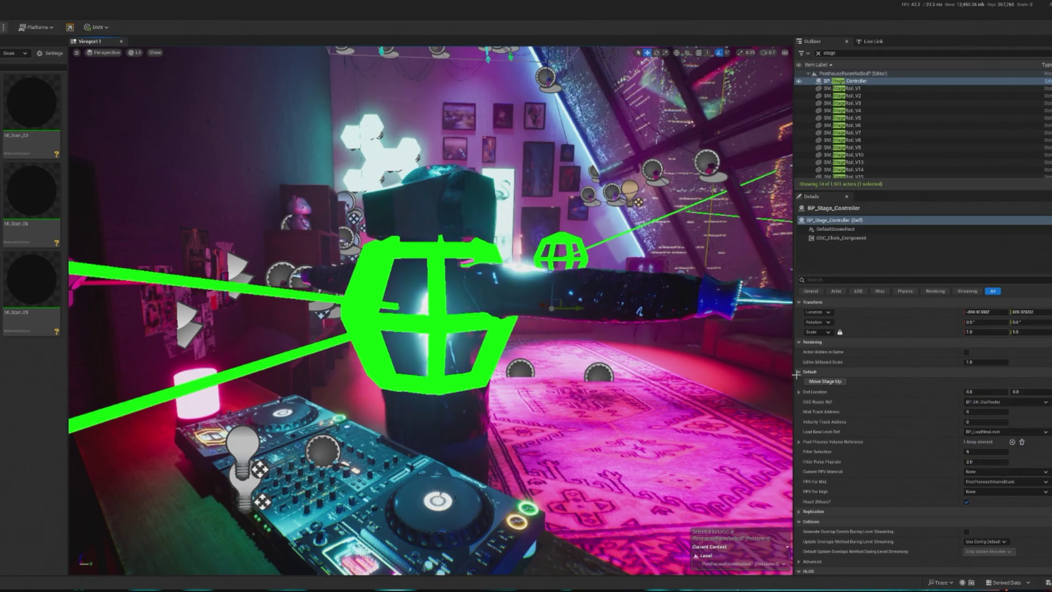
click(1035, 481)
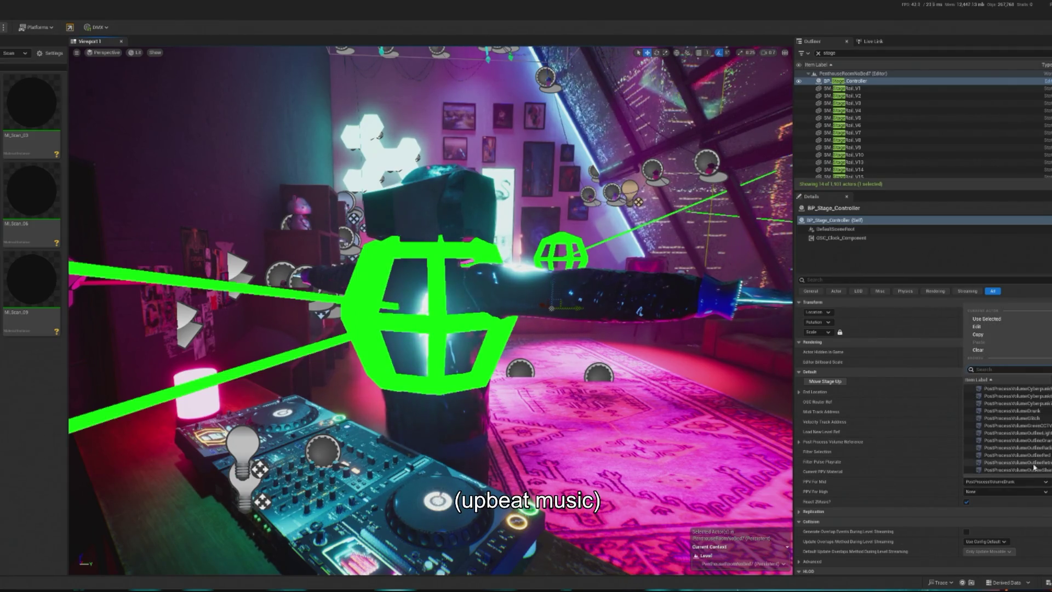
click(1034, 465)
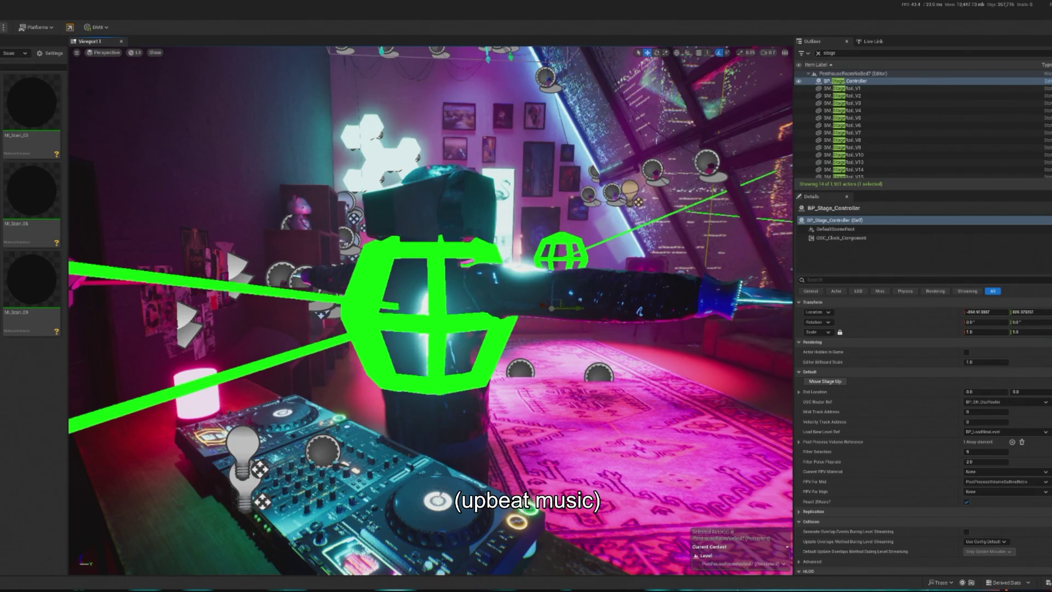
key(alt+p)
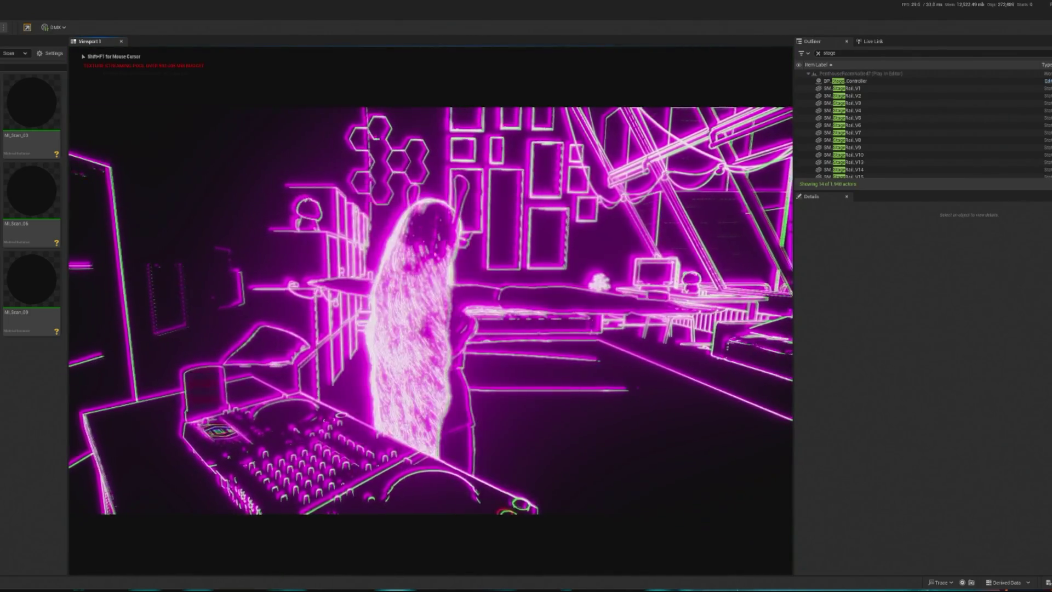
Step: Stop play, switch PPV For Mid to PostProcessVolumeOutlineSharpen, and play the level
key(Escape)
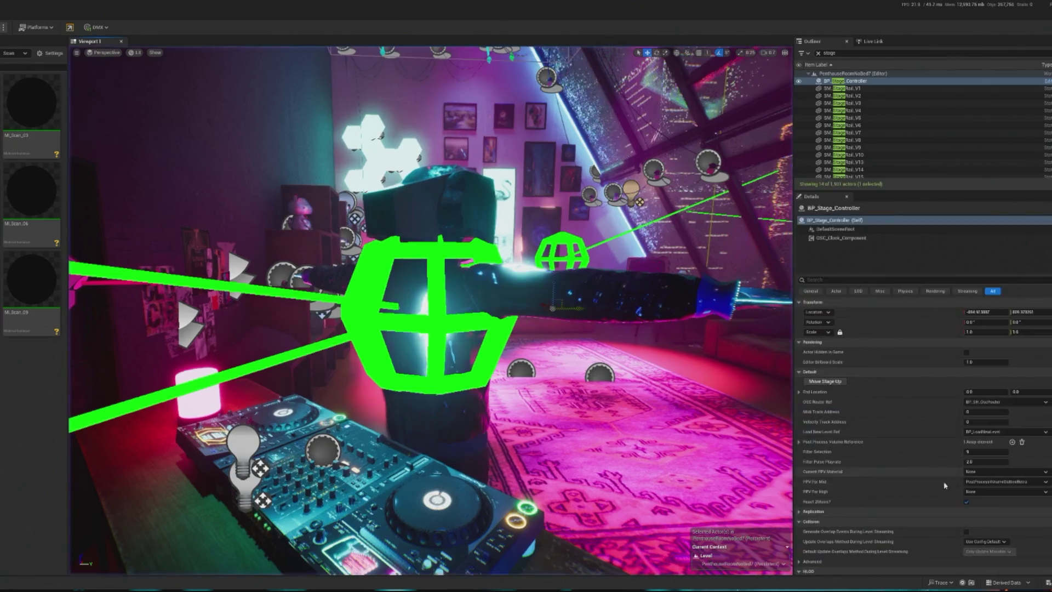
click(1003, 482)
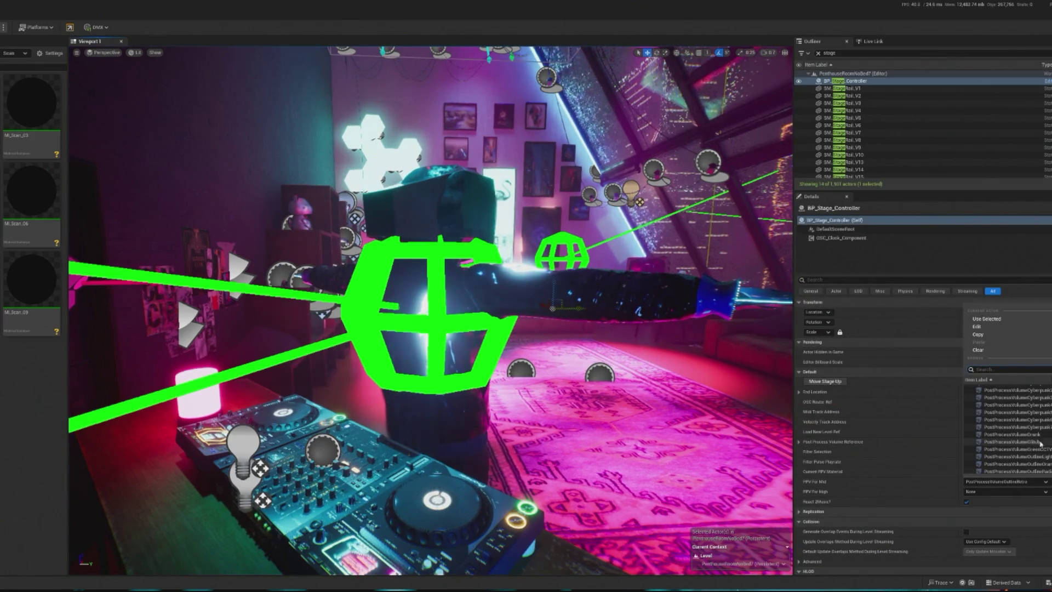
scroll(1041, 444, down, 3)
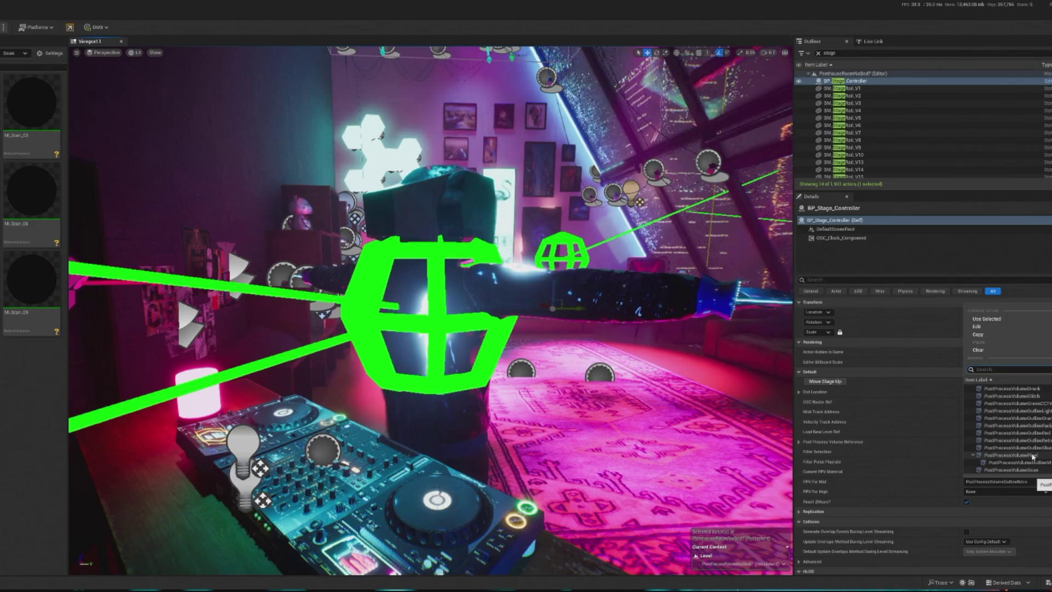
click(1025, 449)
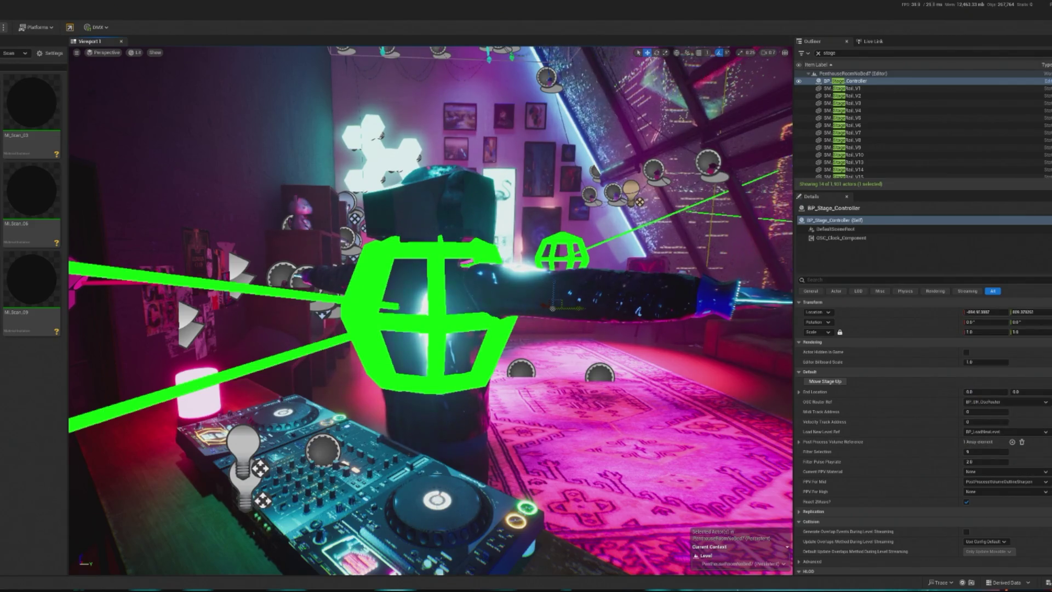
key(alt+p)
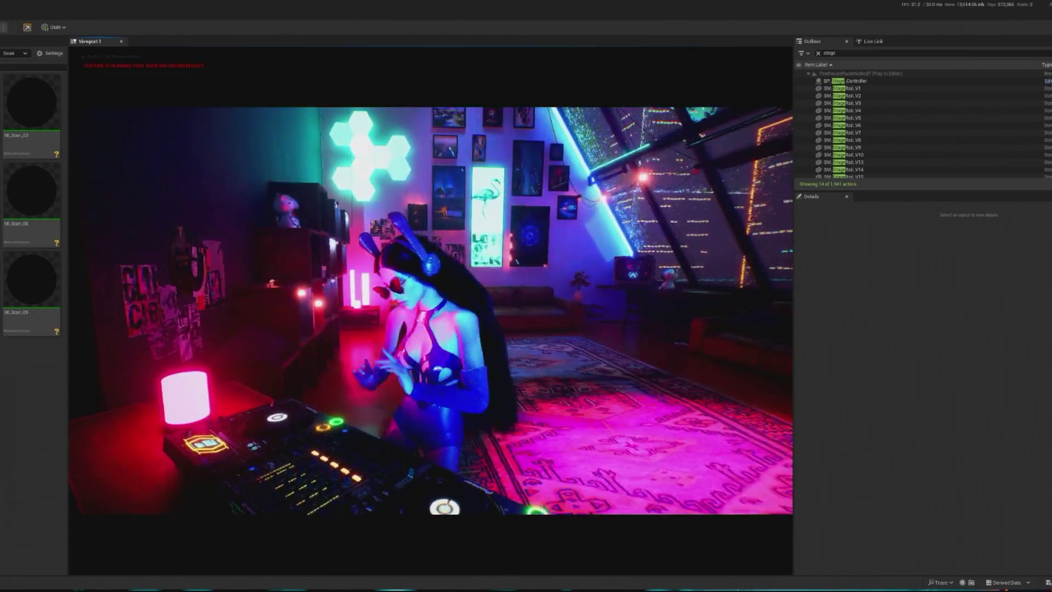
Step: Swap PPV For Mid to a yellow-edge outline volume, preview it, then edit BP_Stage_Controller
key(shift+F1)
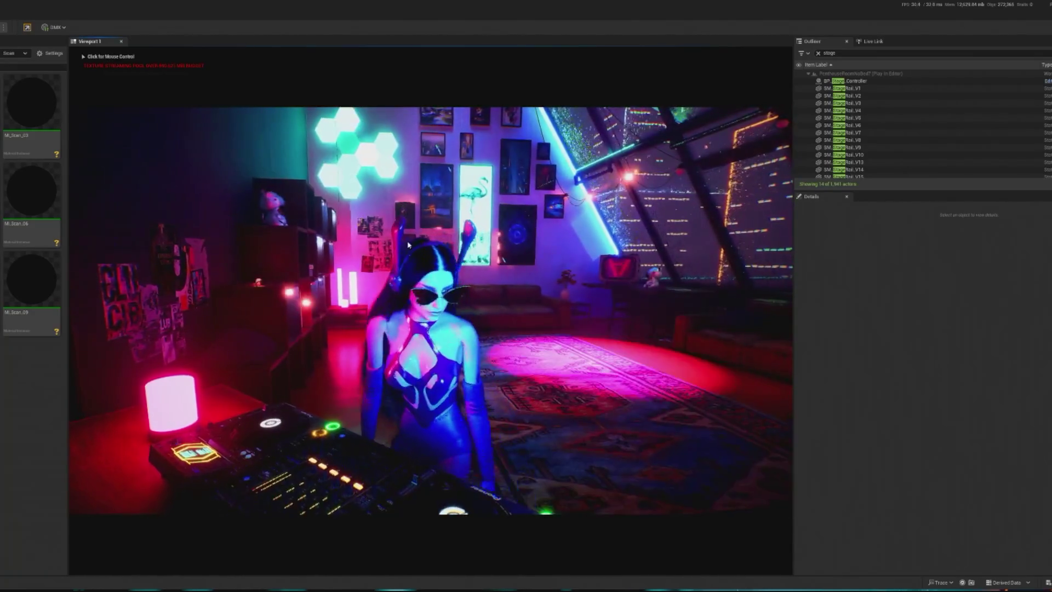
key(Escape)
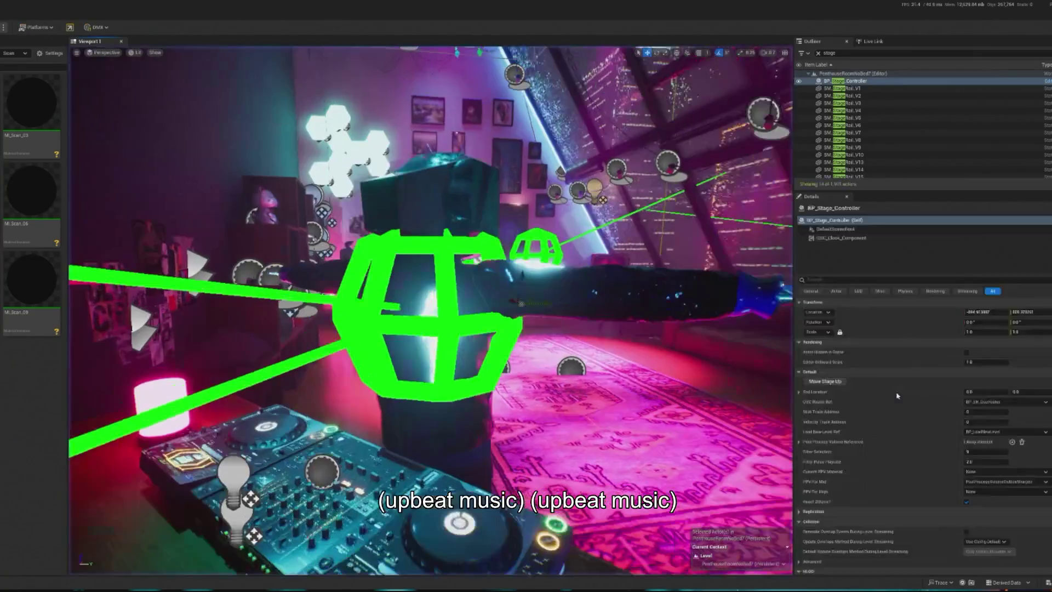
click(998, 482)
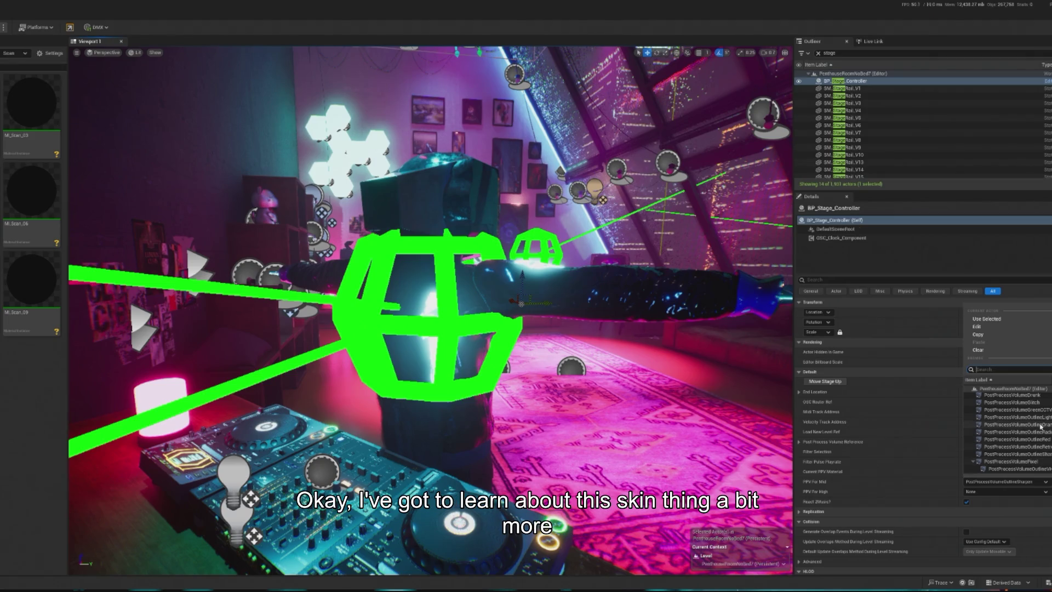
click(555, 311)
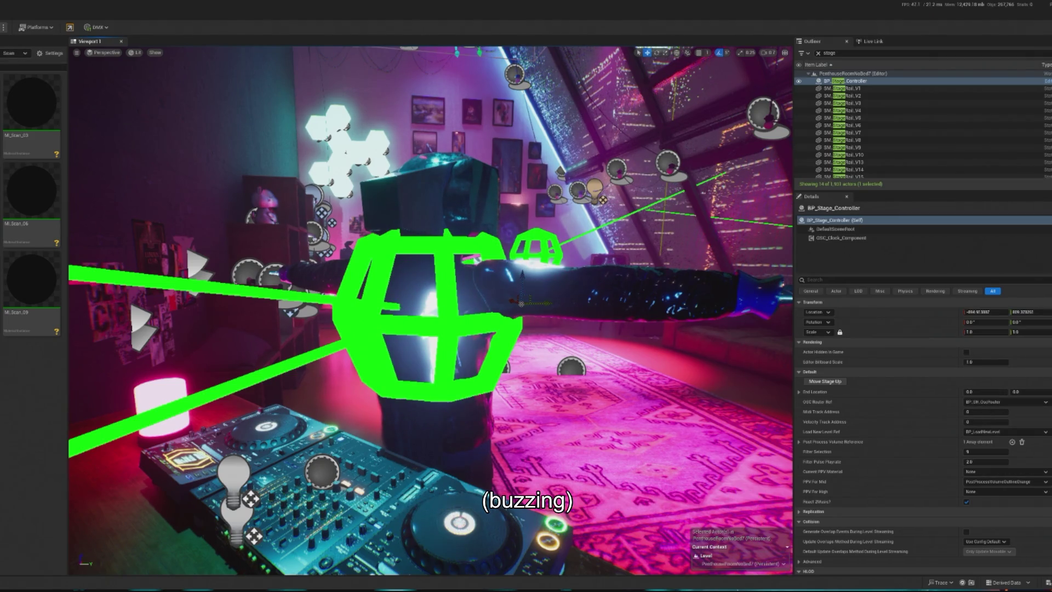
key(alt+p)
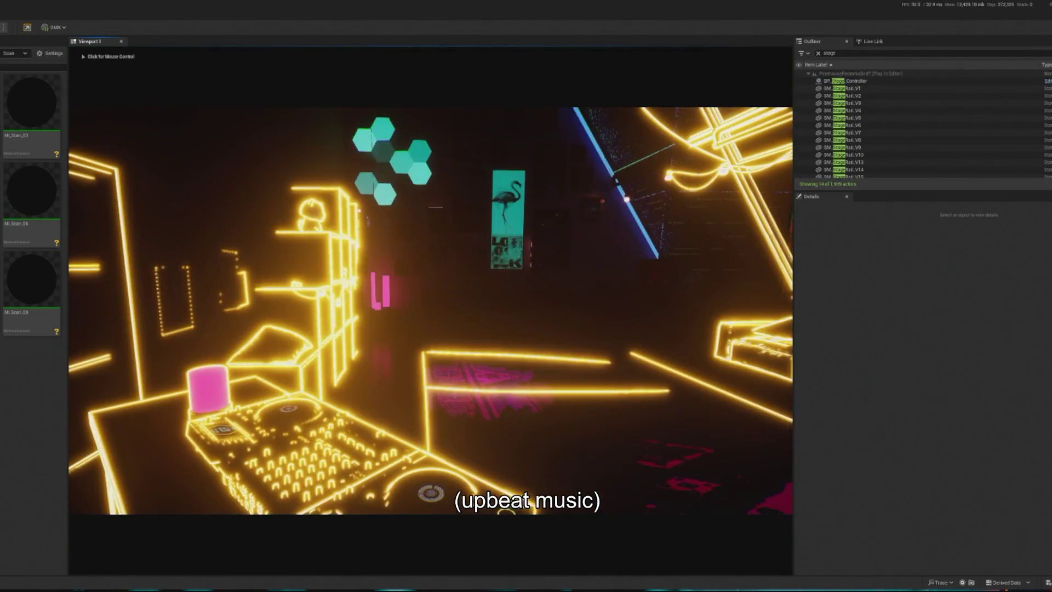
key(Escape)
click(1048, 82)
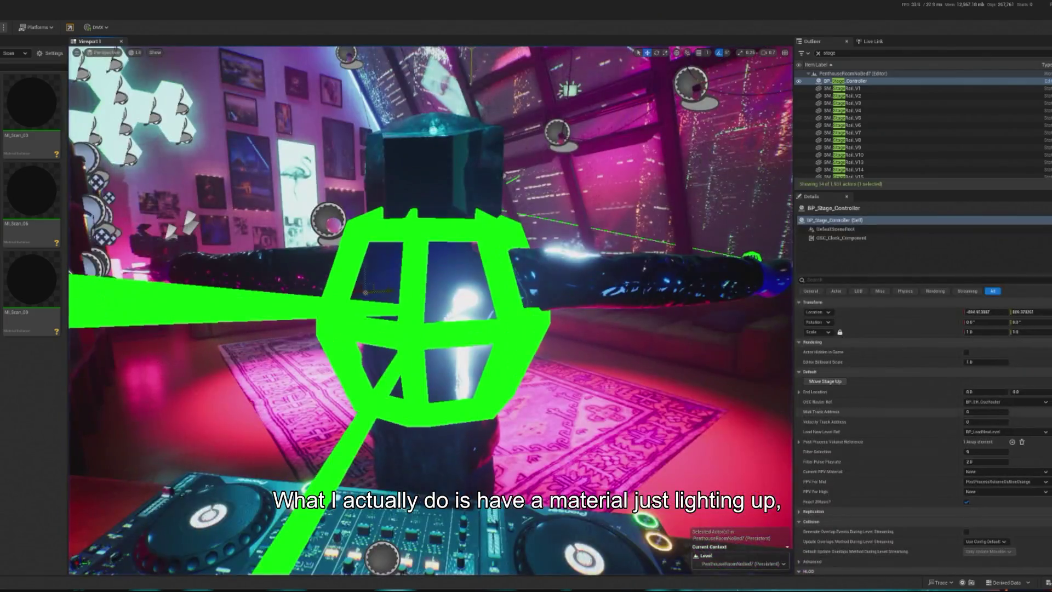
Step: Browse the PPV For Mid volume list and run Play In Editor to see the pixelated look
click(1005, 482)
scroll(1041, 456, down, 2)
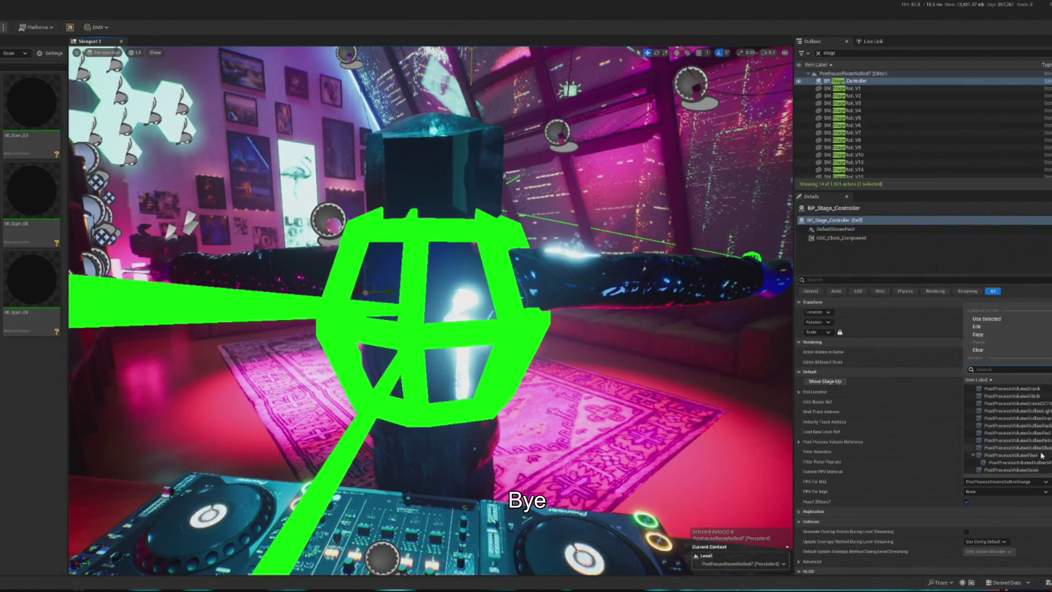
key(alt+p)
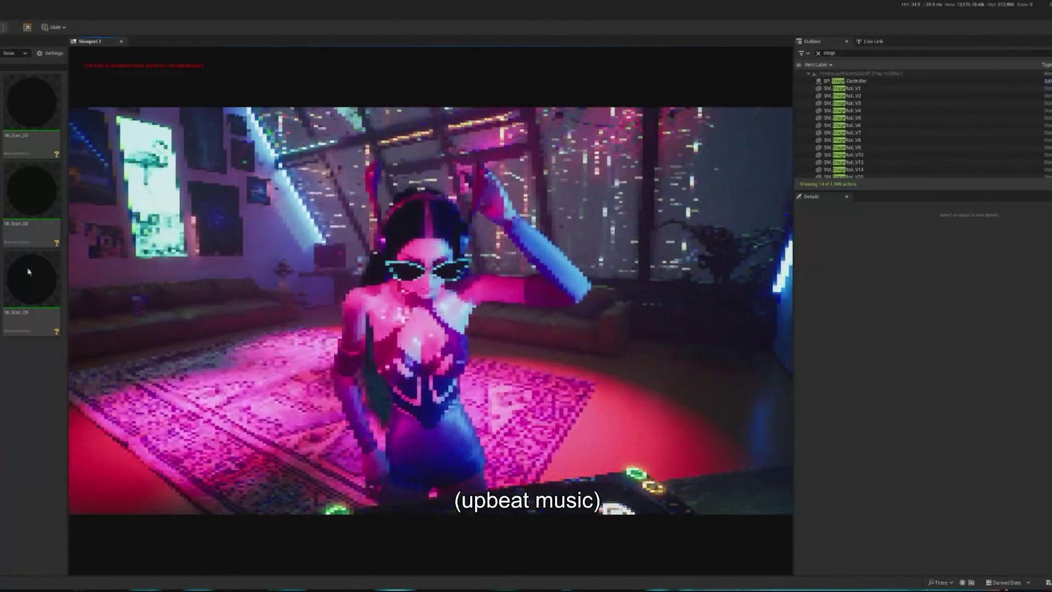
click(818, 53)
text(crow)
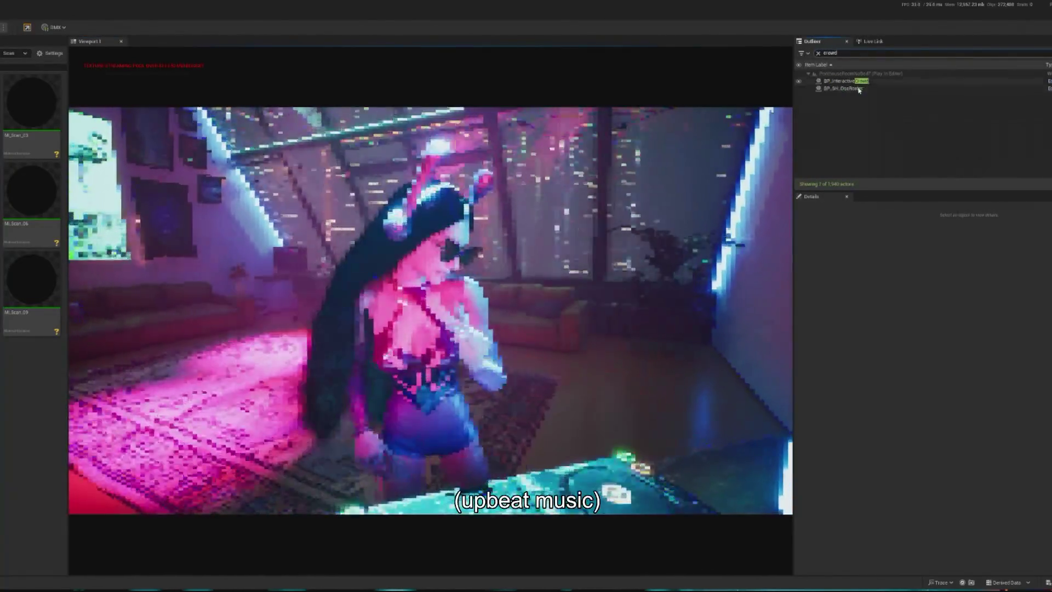
text(d)
click(846, 81)
scroll(937, 476, down, 6)
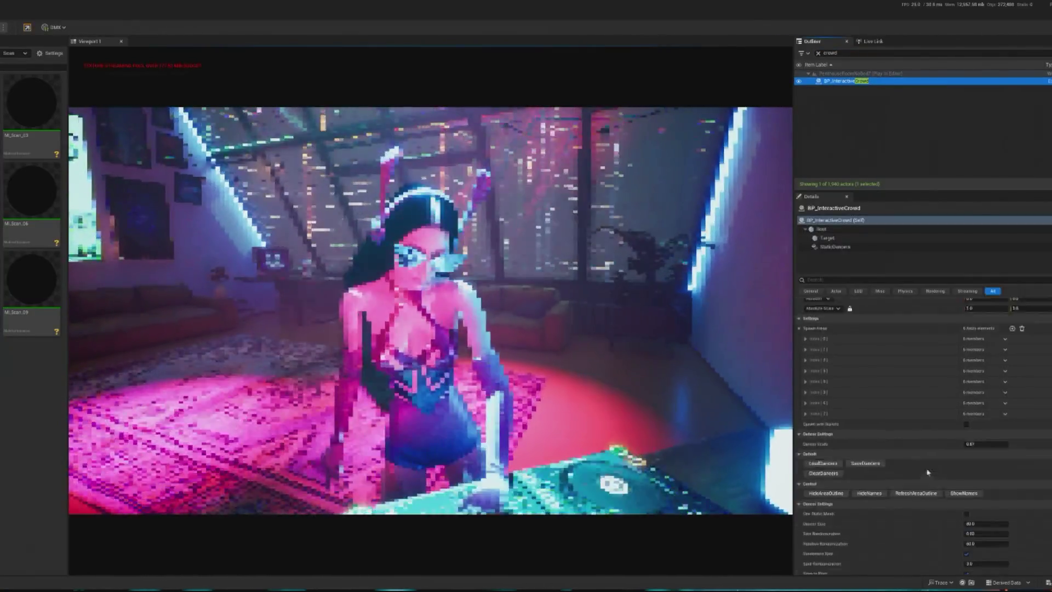
click(937, 474)
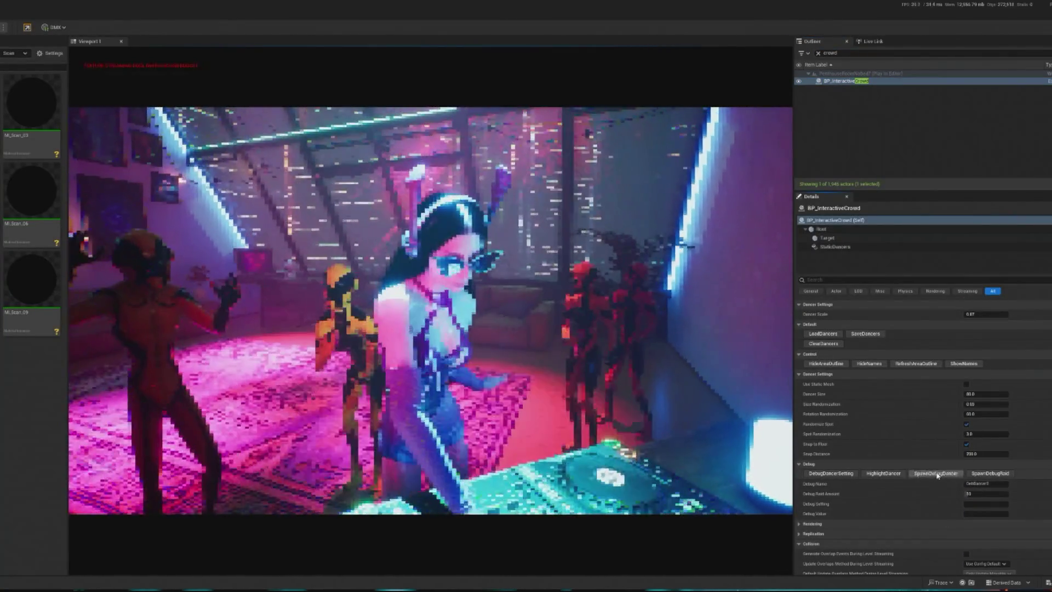
click(936, 475)
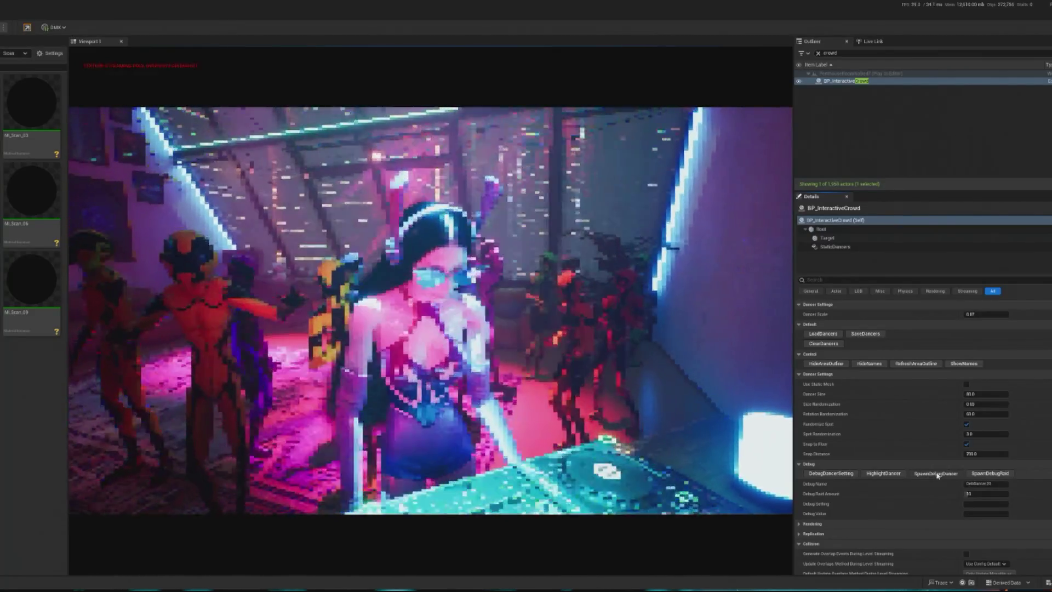
click(712, 416)
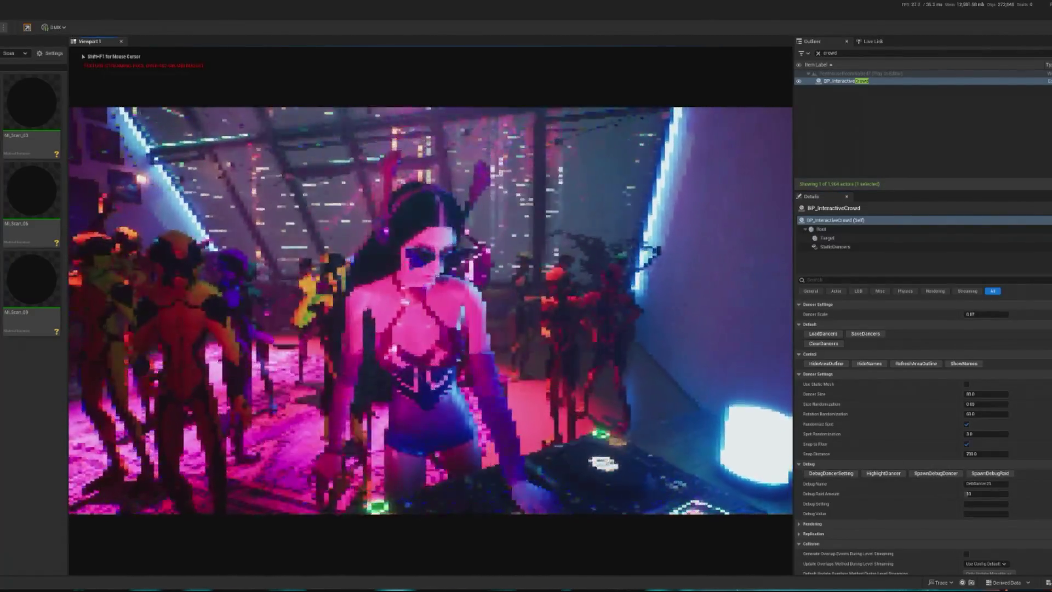
key(shift+F1)
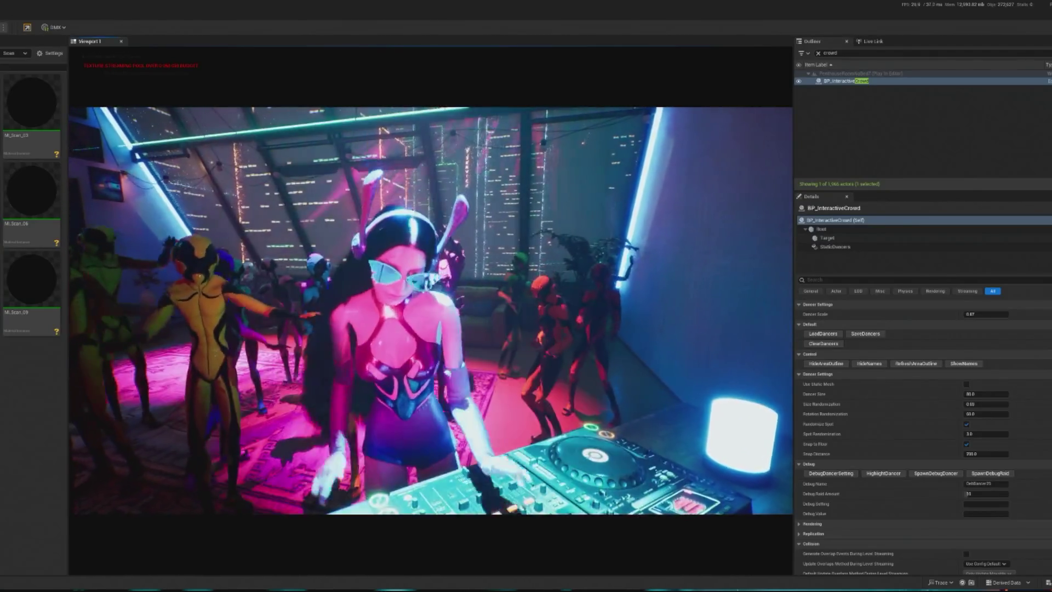
key(shift+F1)
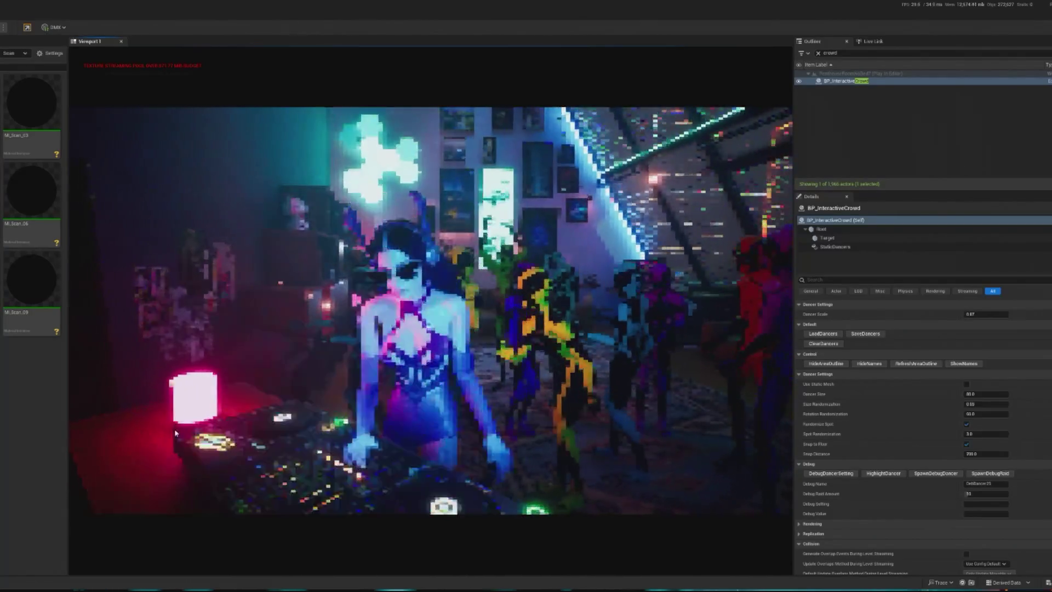
Step: Filter the Outliner for 'stage', select BP_Stage_Controller, and set PPV For Mid to black-and-white
click(818, 53)
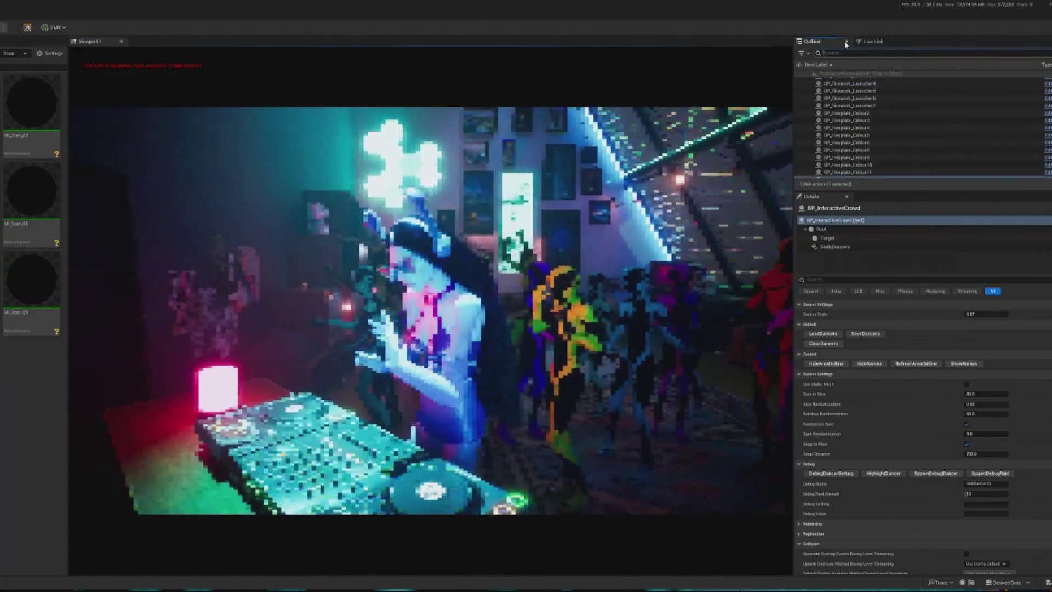
text(stage)
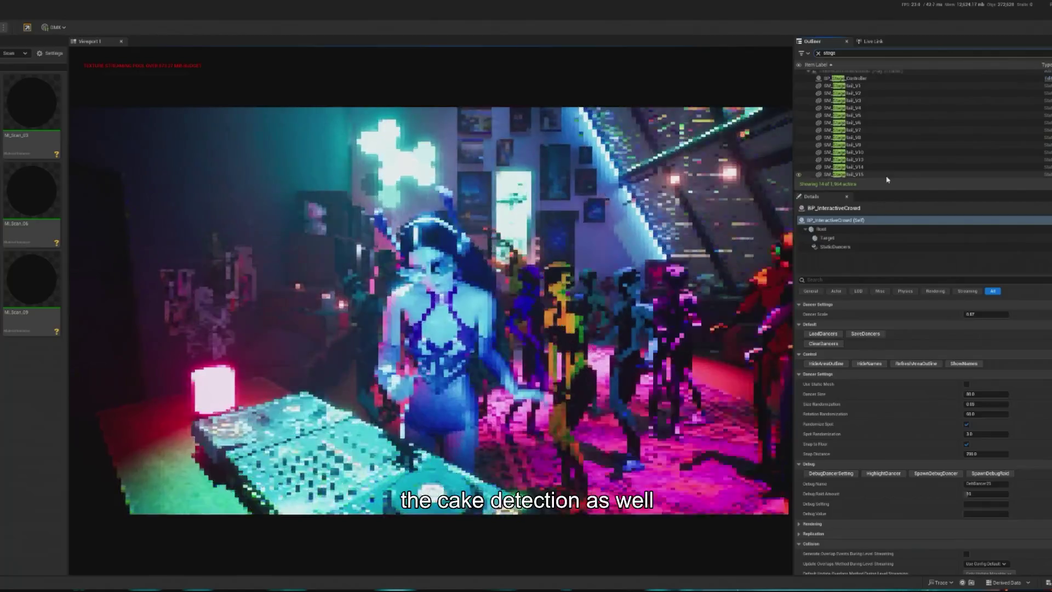
click(846, 78)
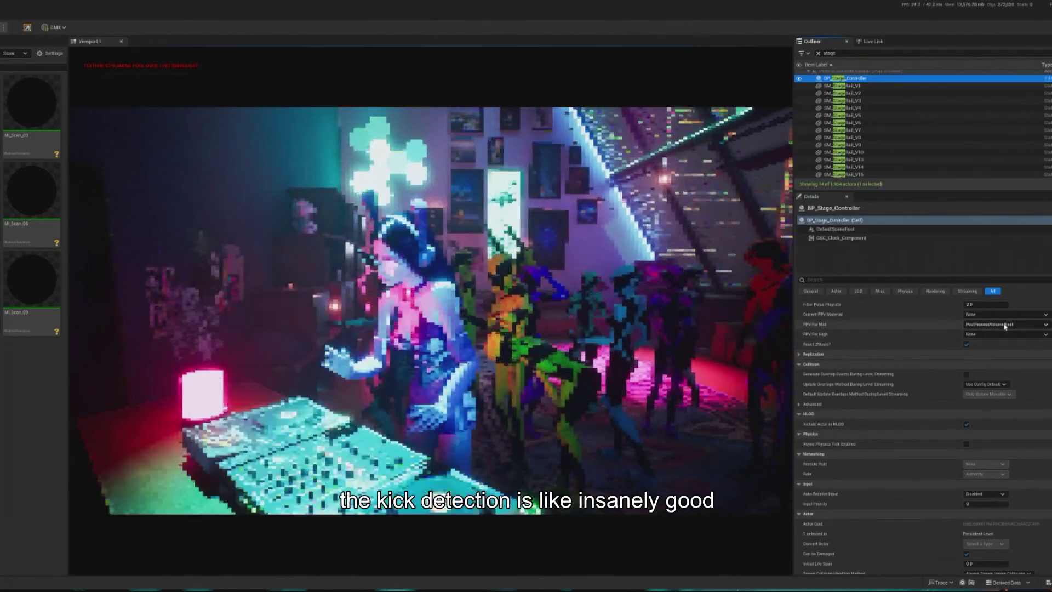
click(1005, 325)
click(1031, 429)
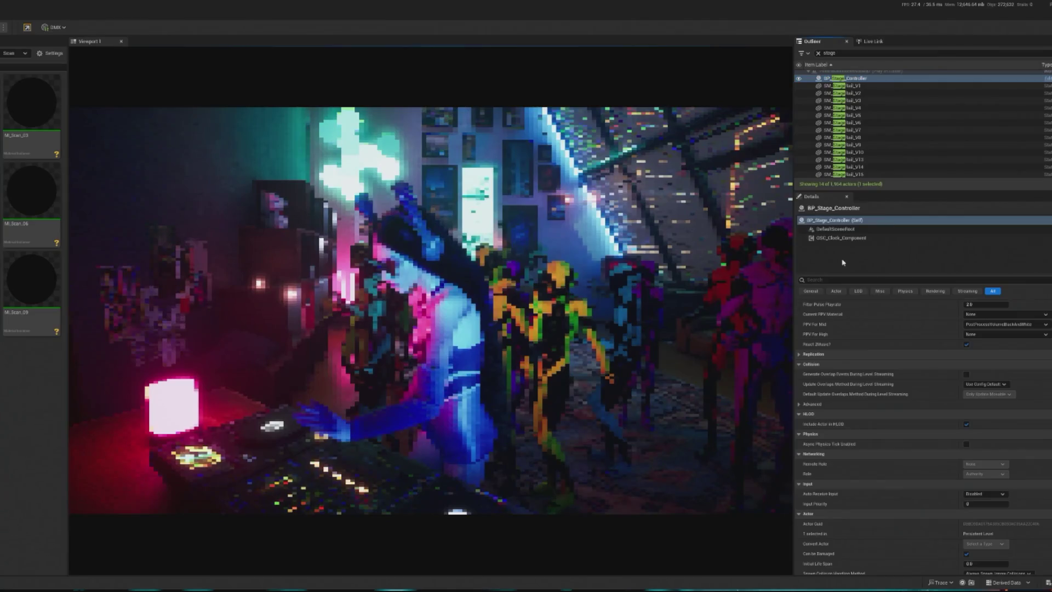
Step: Stop play, reassign PPV For Mid to PostProcessVolumeBlackAndWhite, and play the scene
key(Escape)
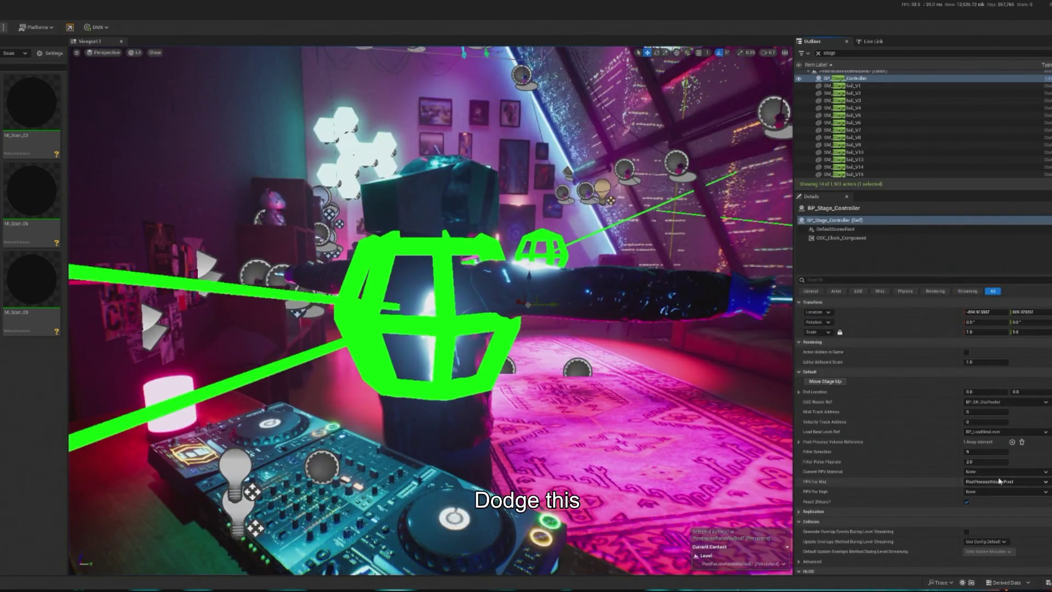
click(1001, 481)
click(1012, 403)
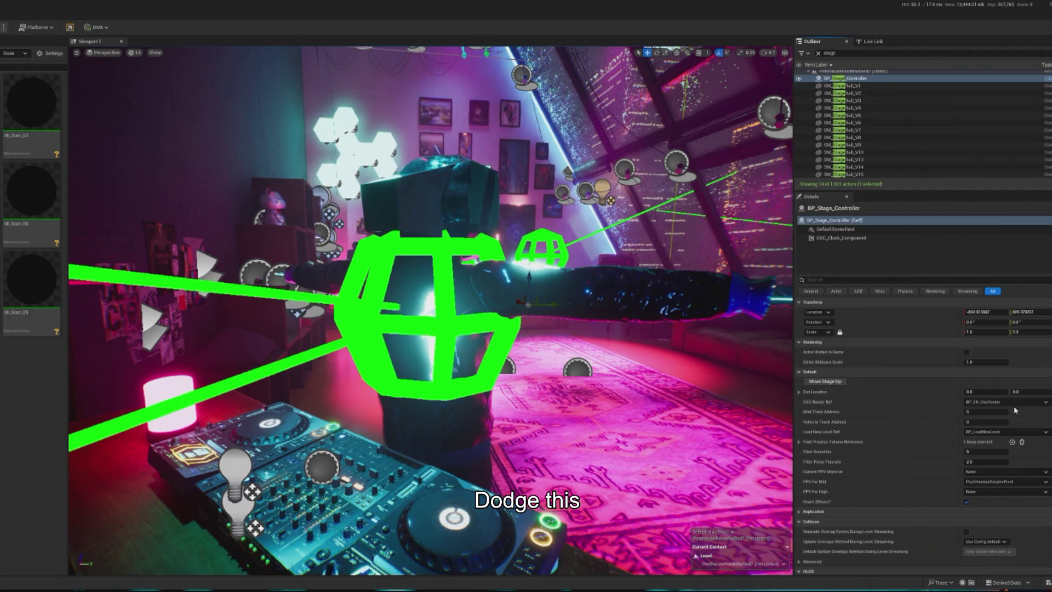
key(alt+p)
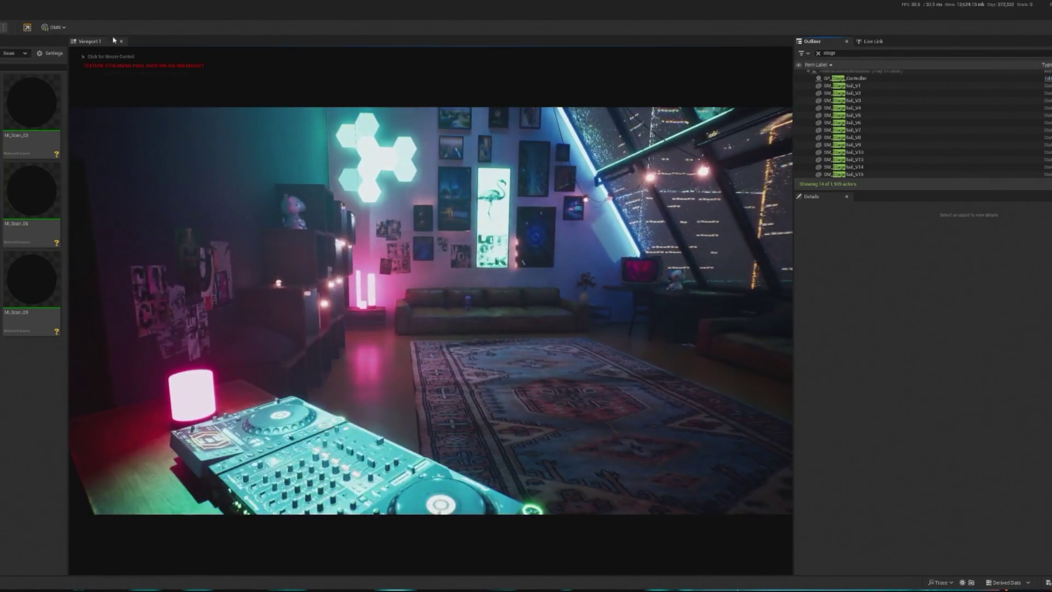
Step: Try PostProcessVolumeCyberpunk4 for mid, revert to the black-and-white volume, and play again
key(Escape)
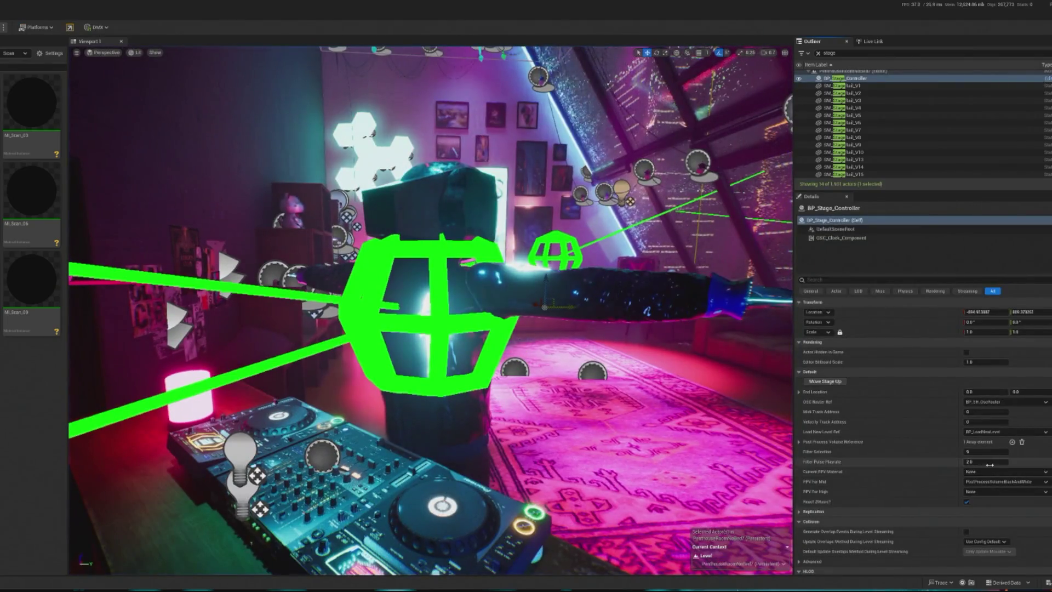
click(995, 482)
click(1013, 440)
click(996, 482)
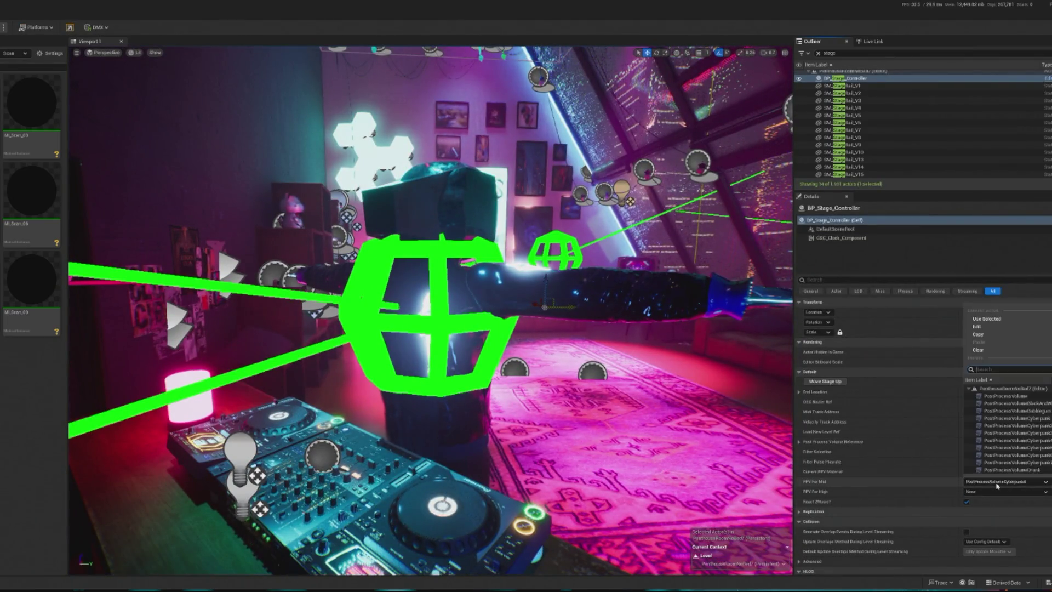
click(1013, 404)
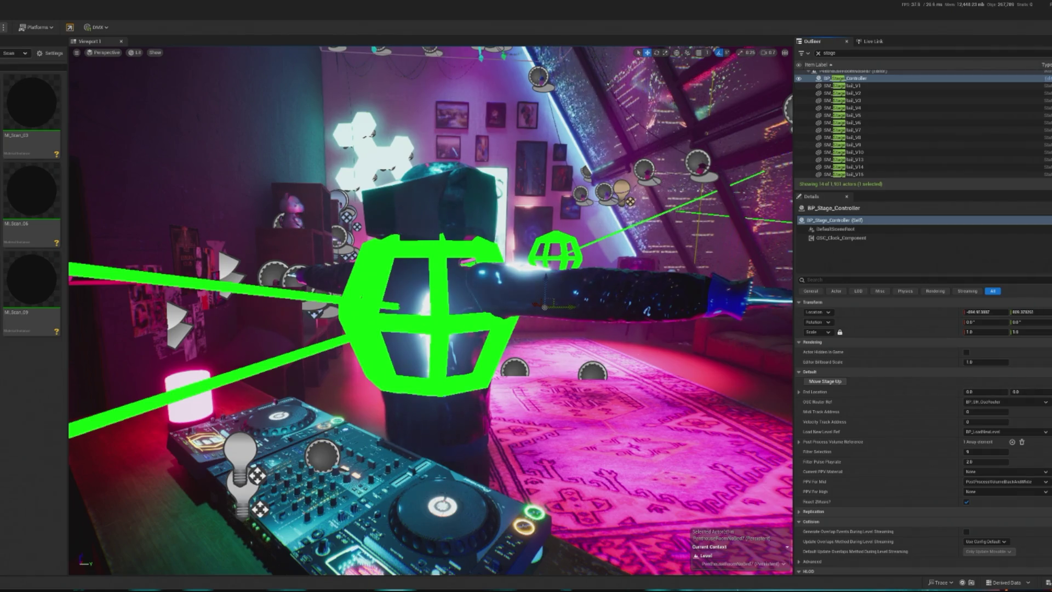
key(alt+p)
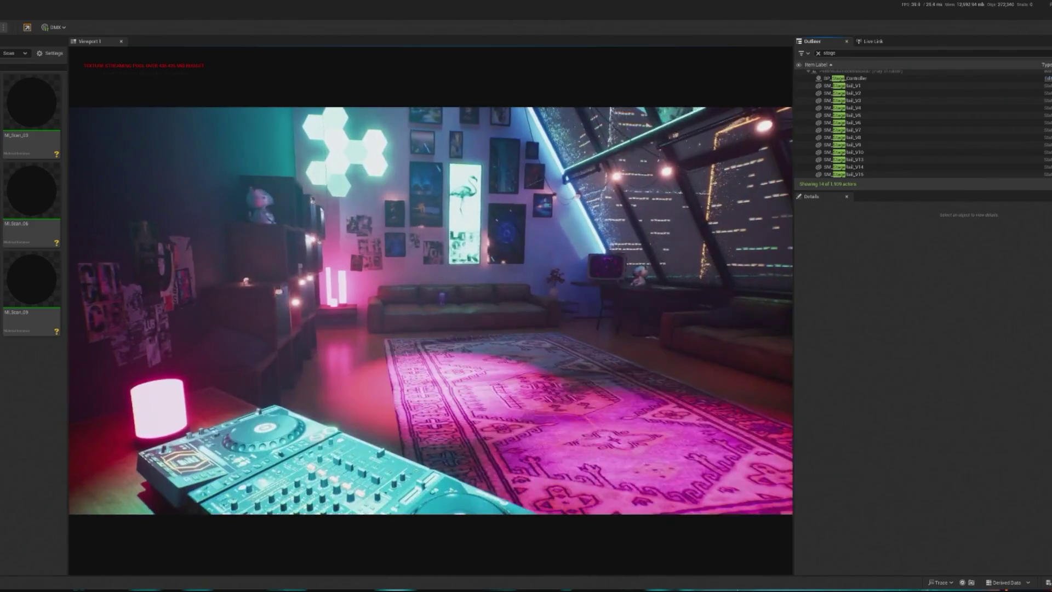
Step: Free the mouse from the game view, stop play, and return to BP_Stage_Controller's event graph
click(431, 309)
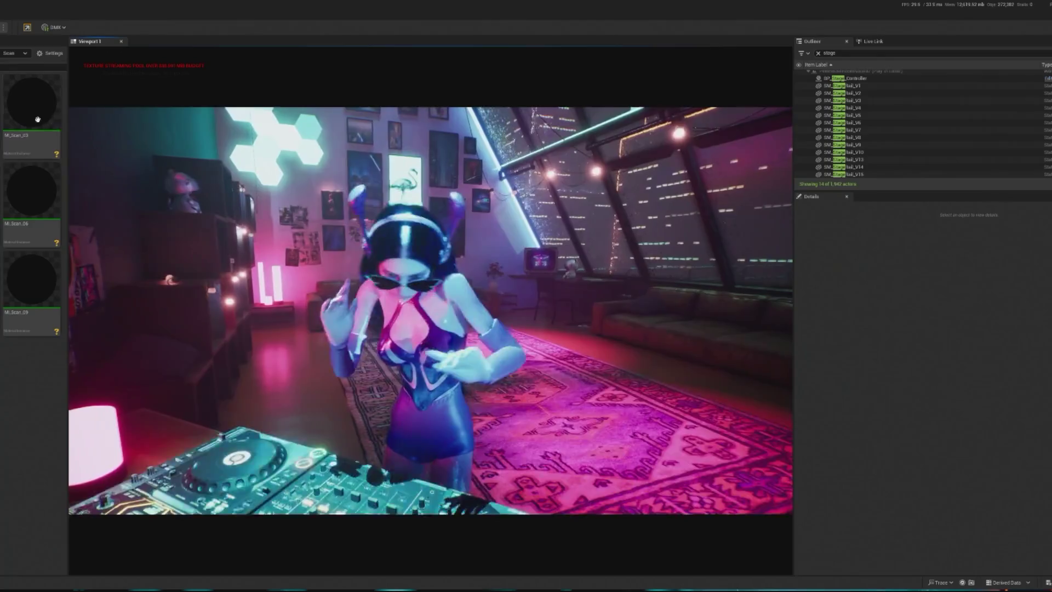
key(shift+F1)
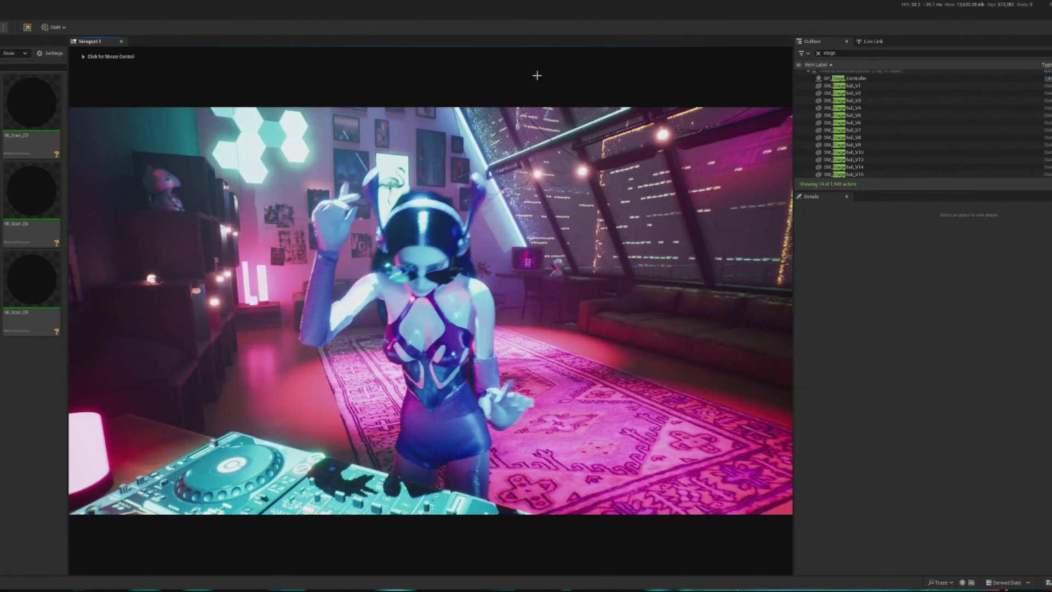
key(Escape)
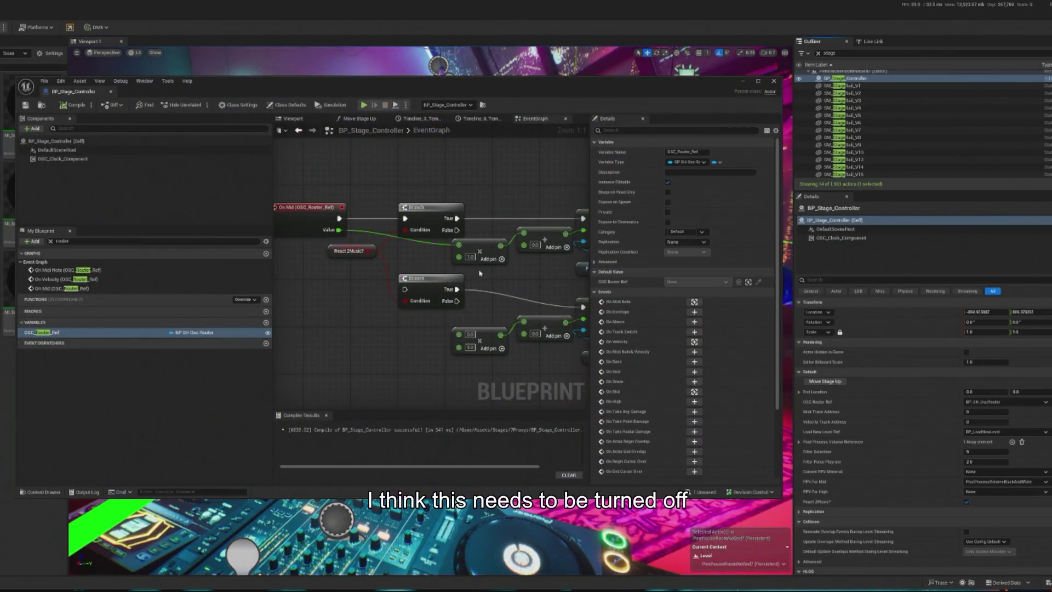
Step: Change the multiply node's threshold input from 1.0 to 5 and play the scene
click(470, 256)
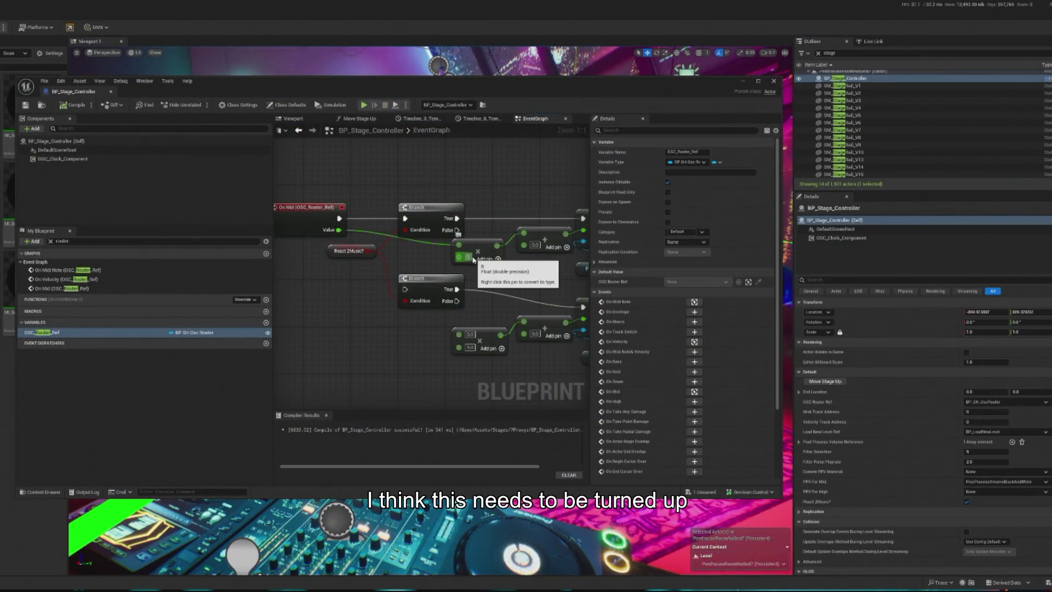
text(5)
key(Return)
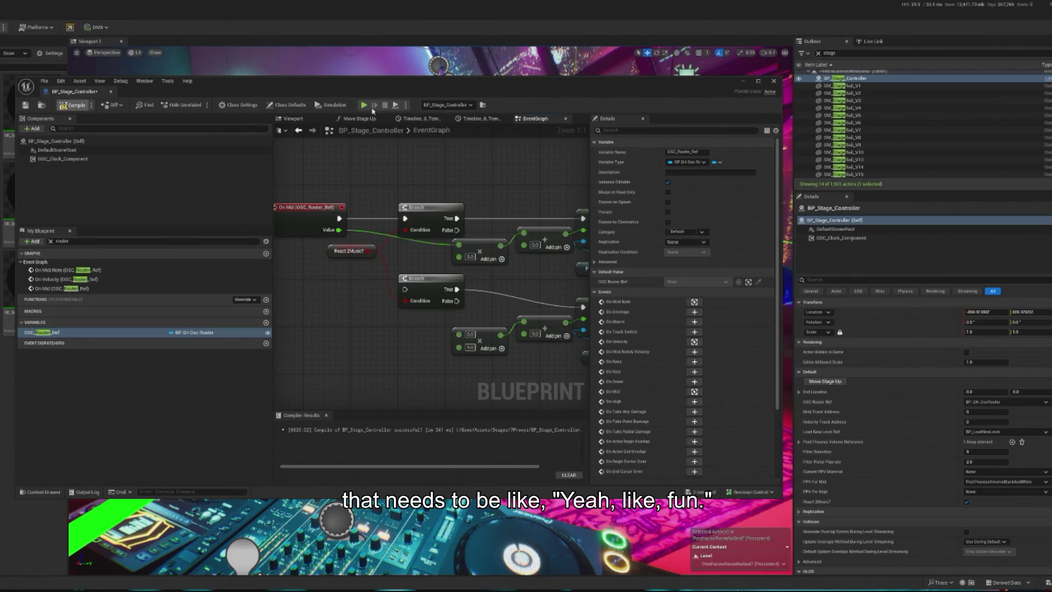
click(364, 105)
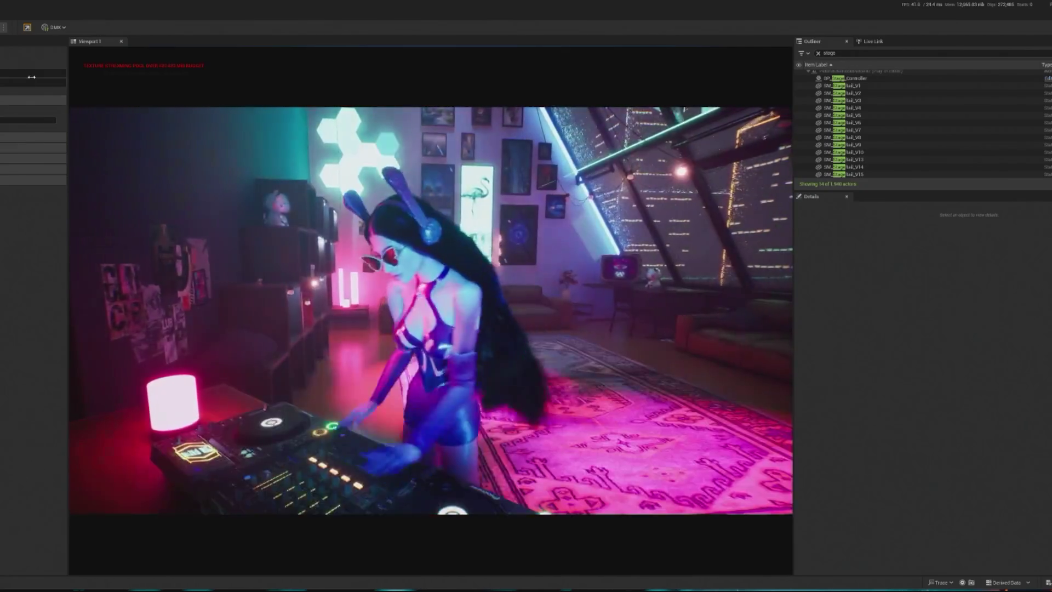
Step: Stop play, minimize the Blueprint editor, and replay the scene with the mouse freed
key(Escape)
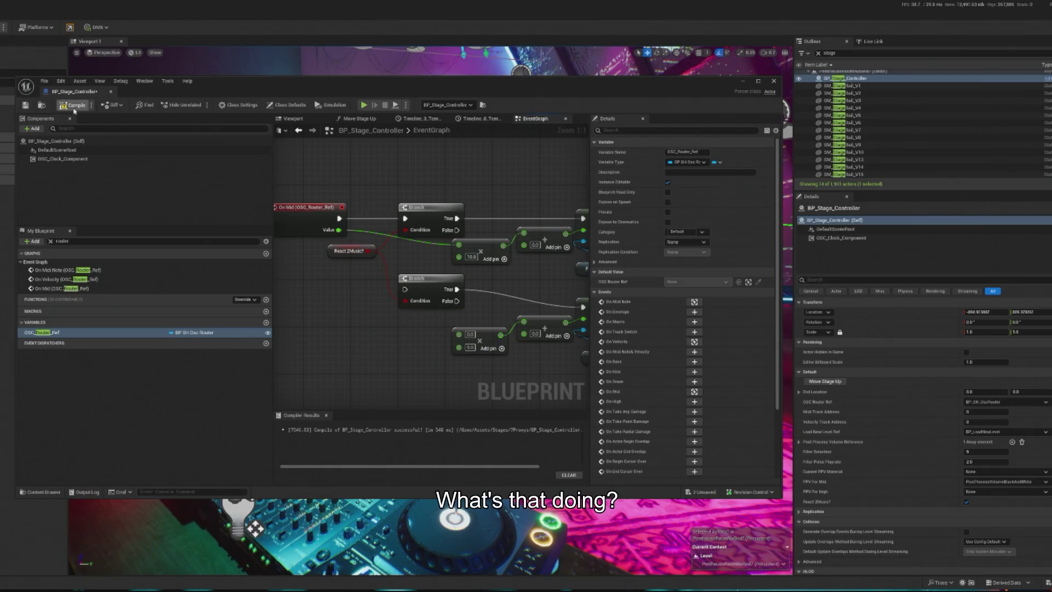
click(742, 82)
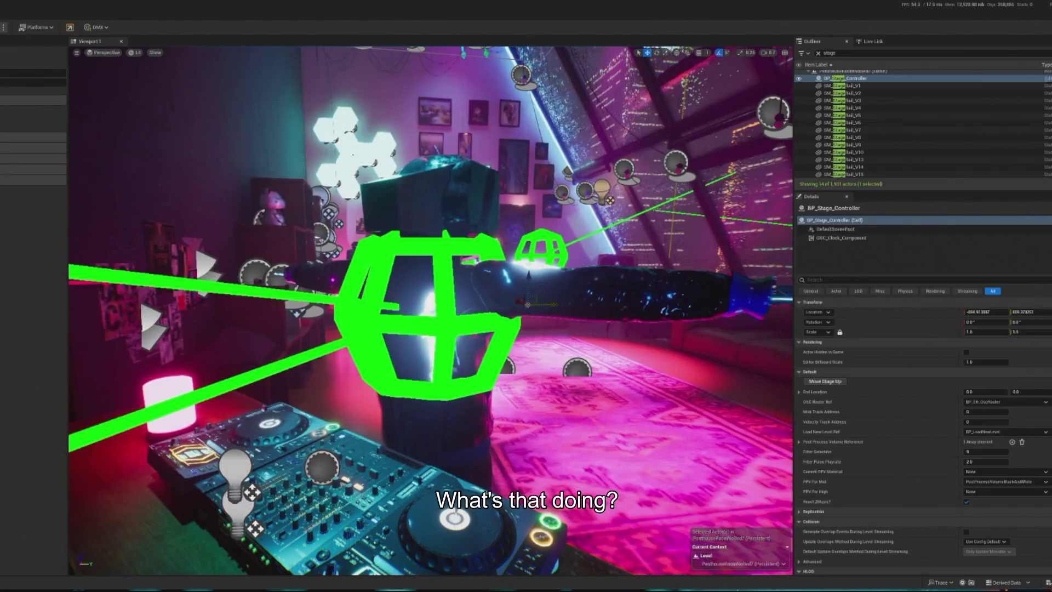
key(alt+p)
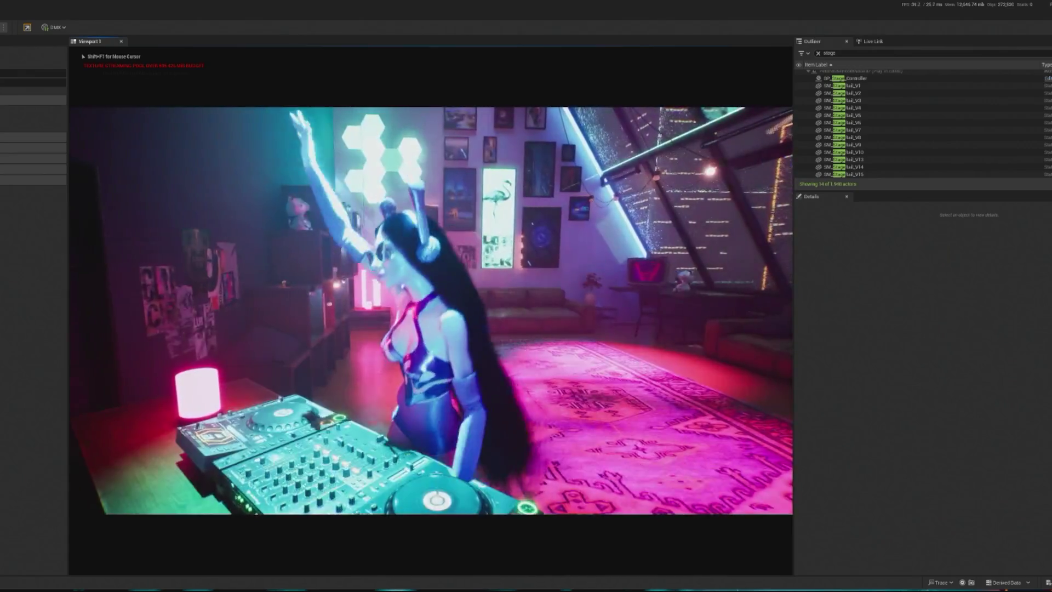
key(shift+F1)
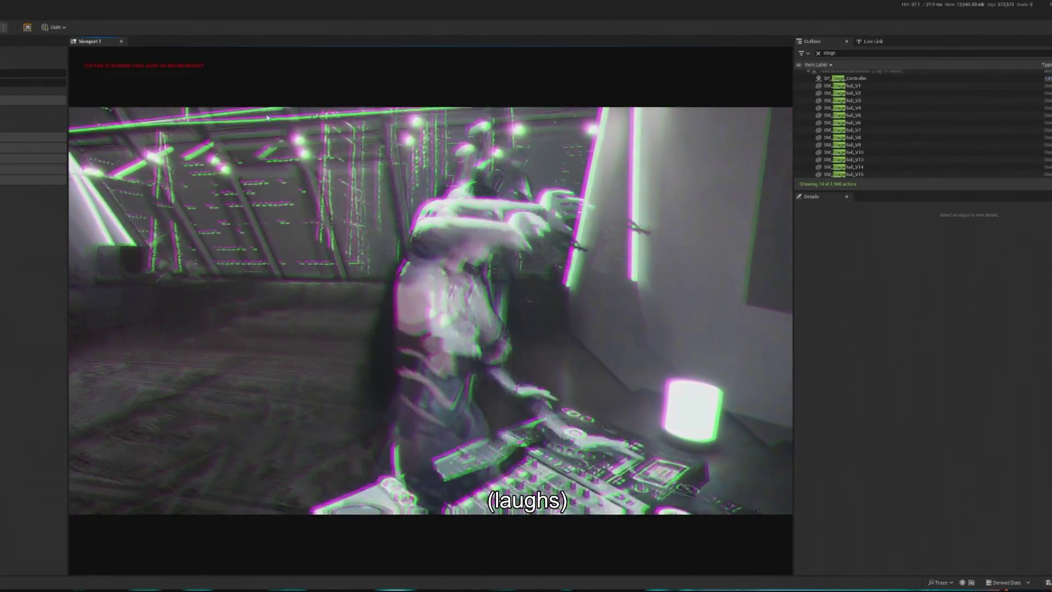
Step: Filter the Outliner for 'crowd', select BP_InteractiveCrowd, and click SpawnDebugDancer four times
key(BackSpace)
key(BackSpace)
key(BackSpace)
text(c)
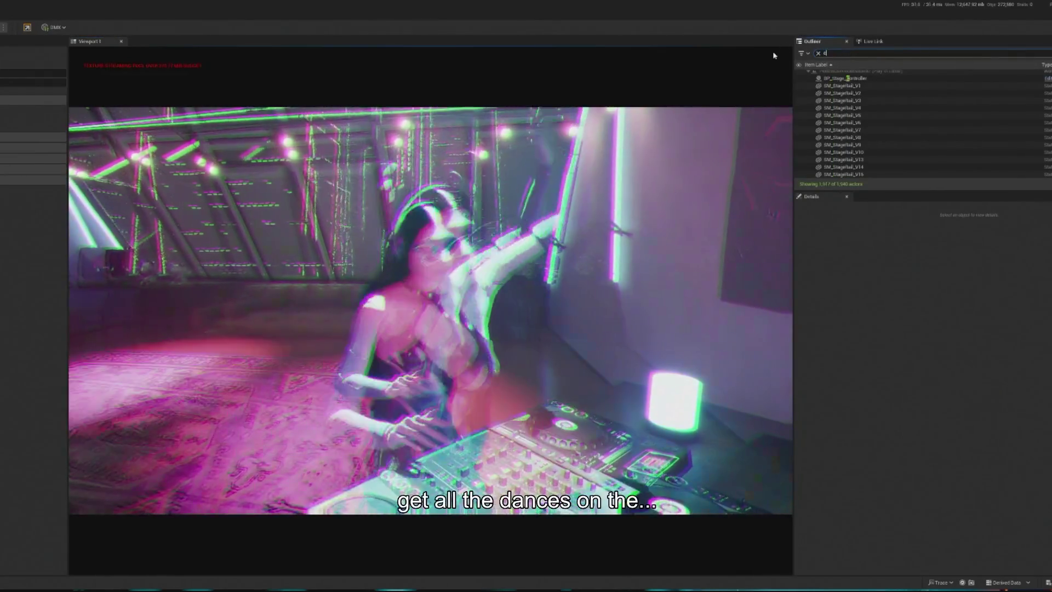
text(rowd)
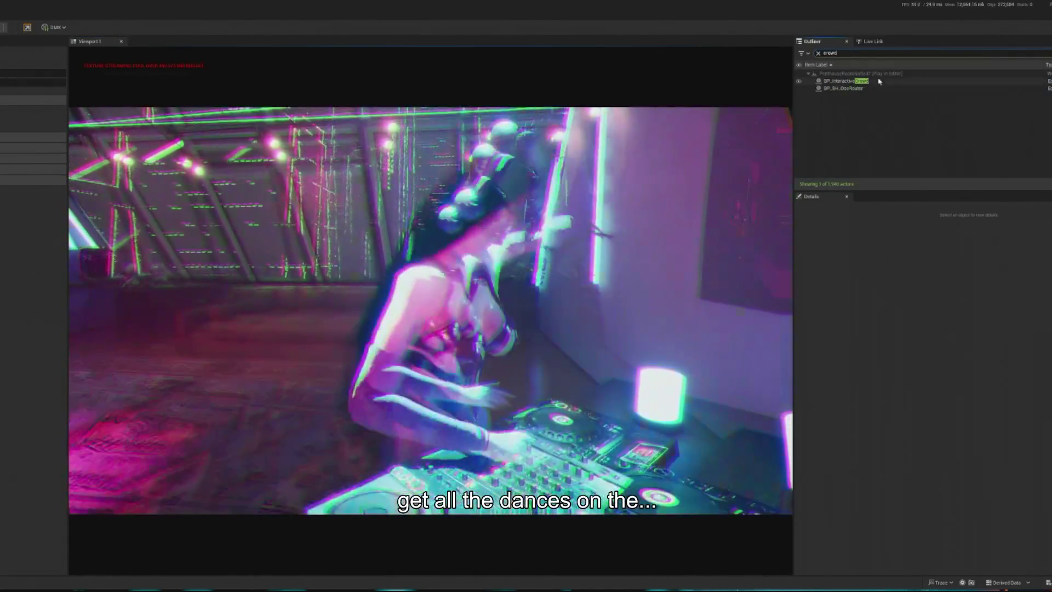
click(897, 81)
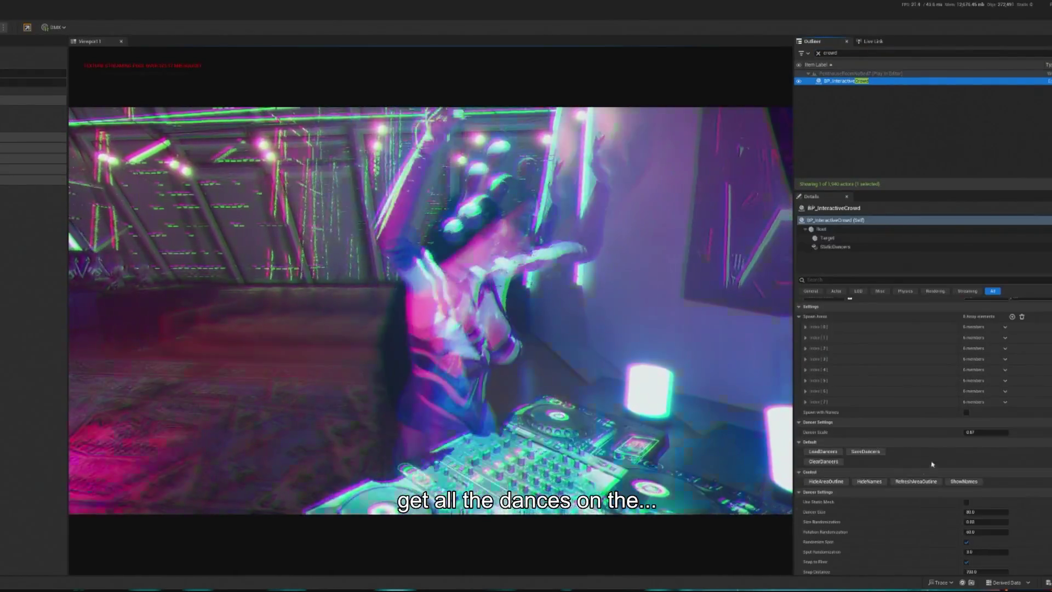
click(930, 486)
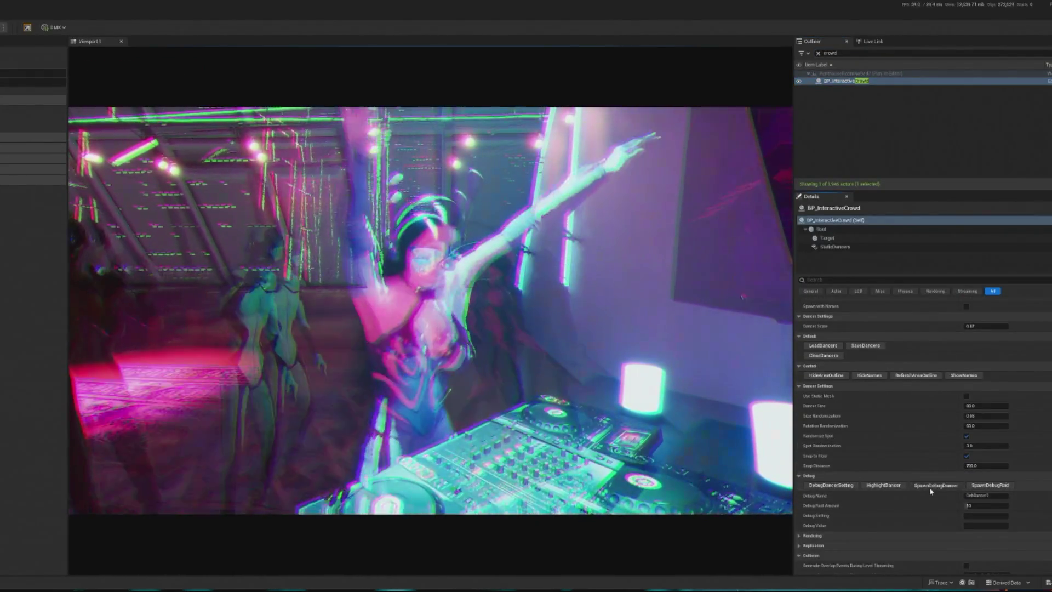
click(934, 487)
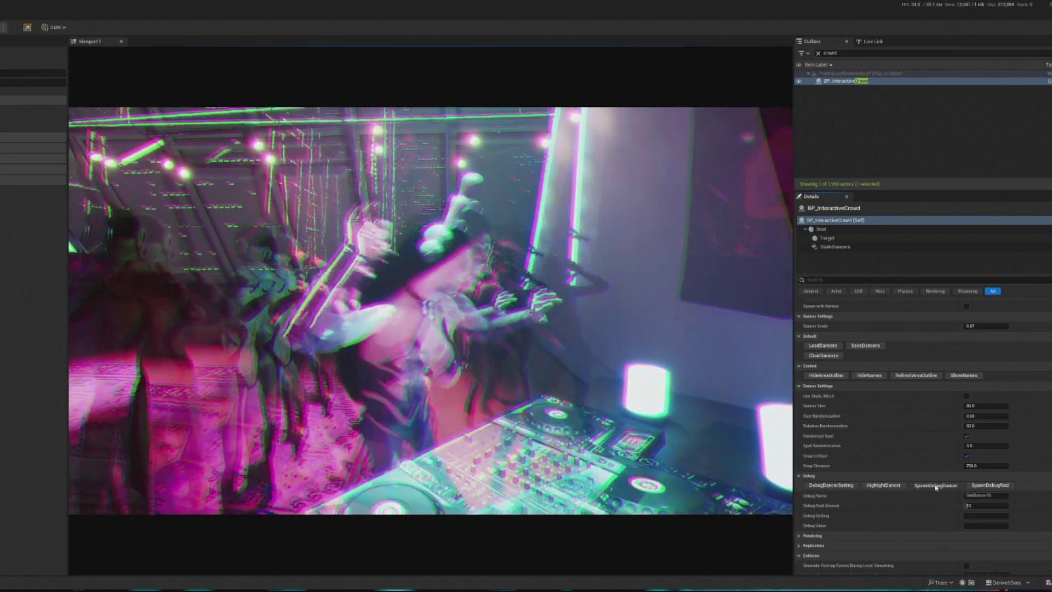
click(936, 486)
click(936, 486)
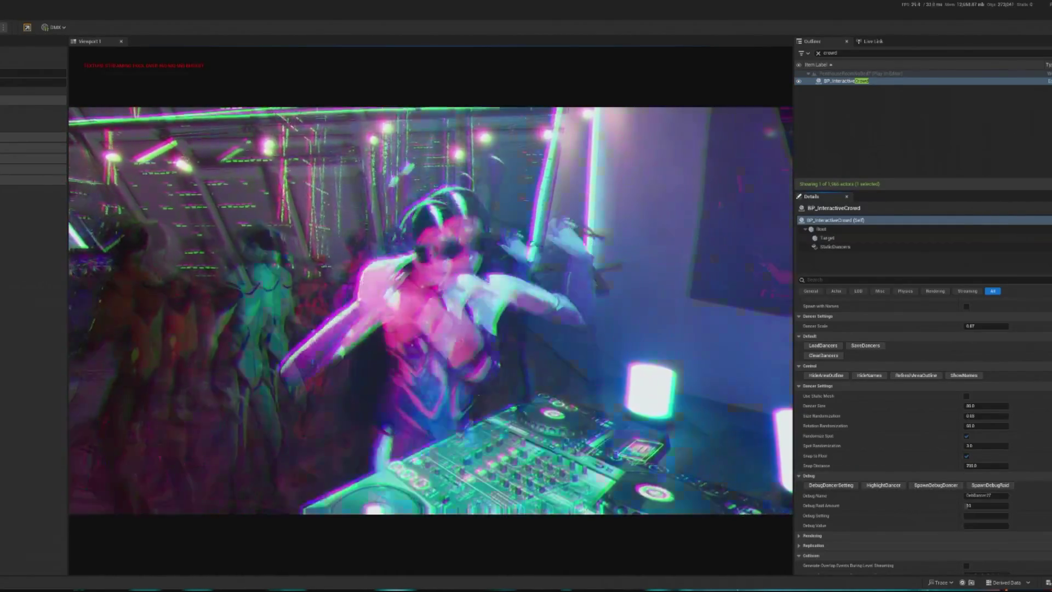